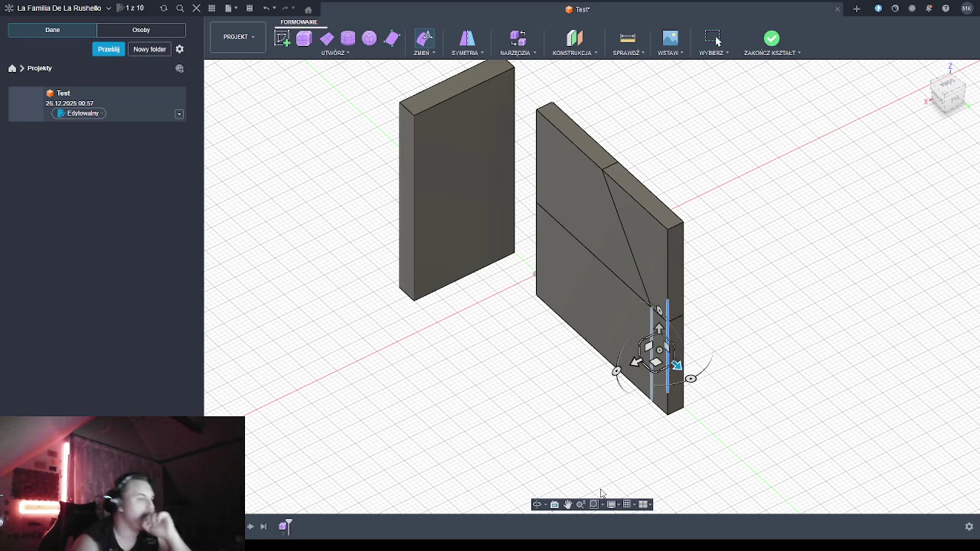
Slide the larger panel's lower vertical edge outward to meet the diagonal edge's lower end
shift+middle_drag(587, 439, 605, 417)
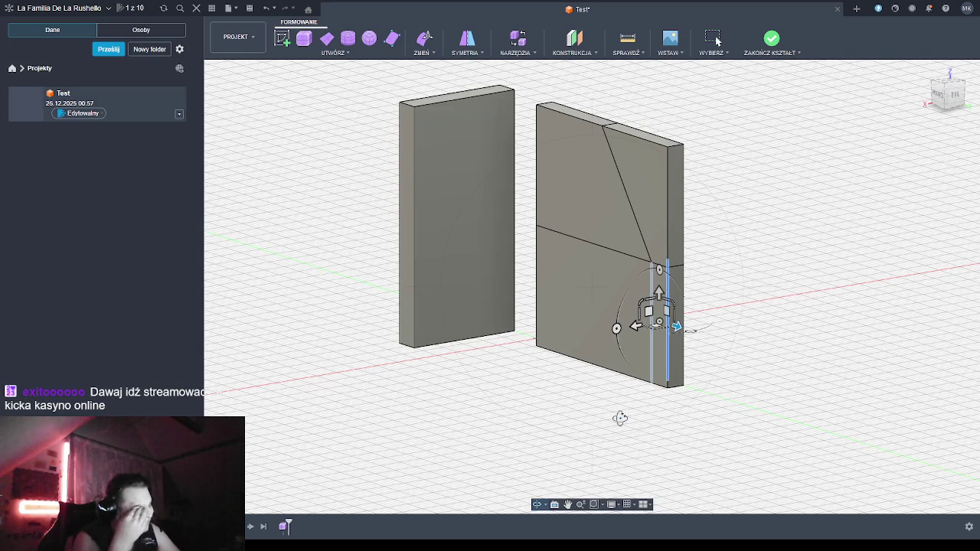
mouse_move(641, 431)
shift+middle_down()
mouse_move(758, 247)
mouse_move(793, 244)
shift+middle_up()
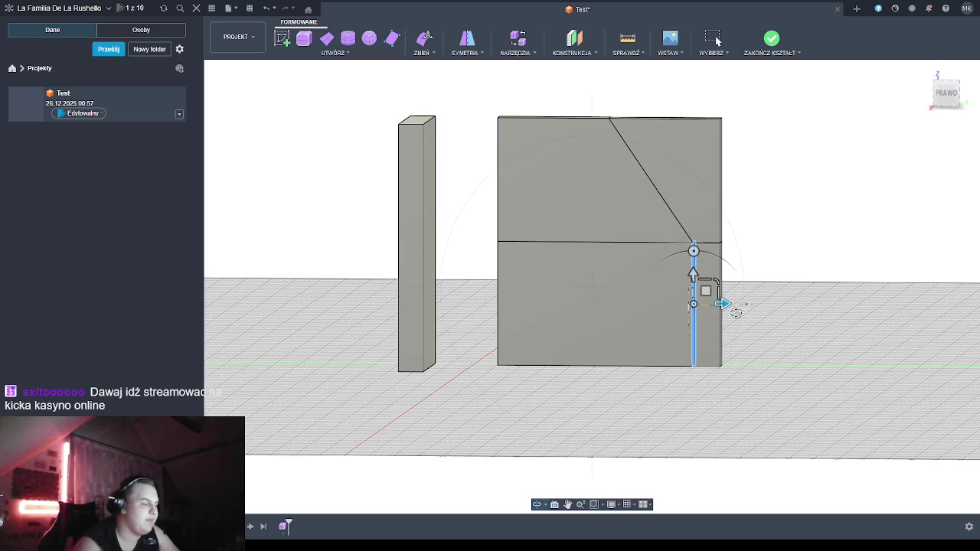
drag(723, 303, 728, 303)
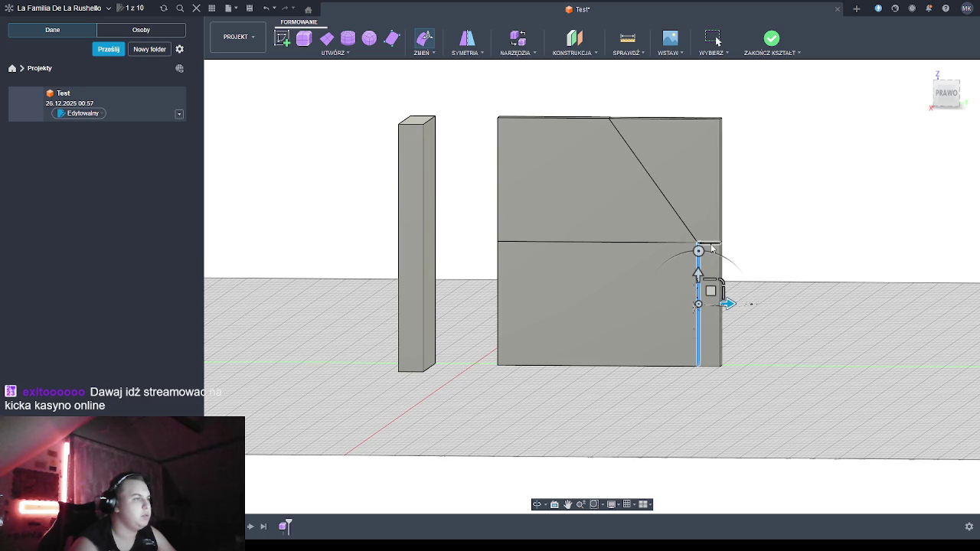
click(773, 228)
click(543, 504)
drag(766, 301, 741, 312)
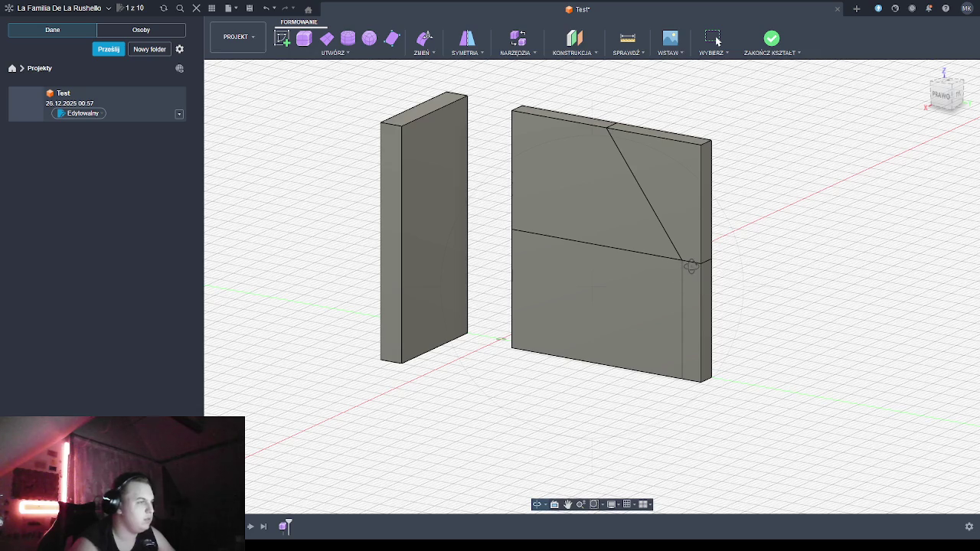
Drag the vertex where the diagonal meets the panel's side down to the base
middle_drag(692, 263, 587, 385)
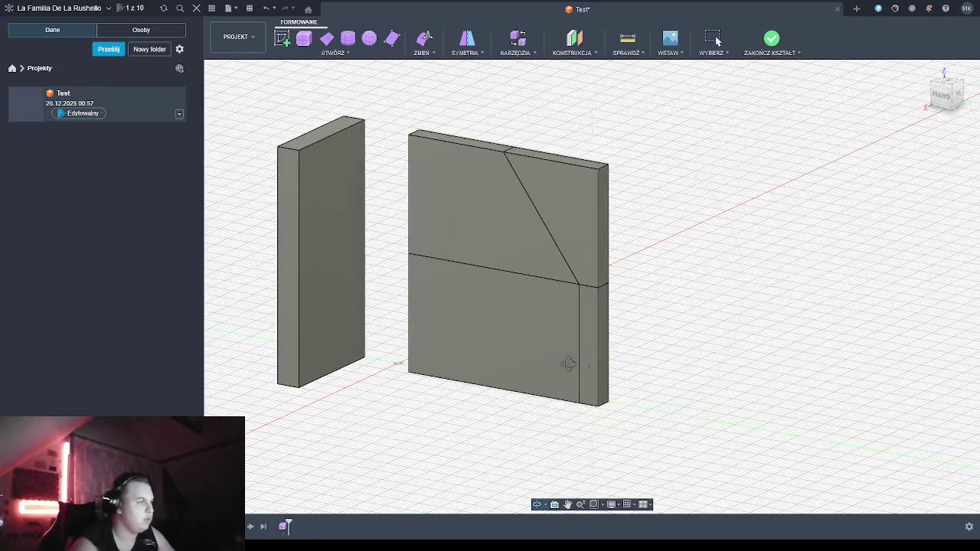
mouse_move(498, 354)
middle_down()
mouse_move(640, 289)
mouse_move(627, 286)
middle_up()
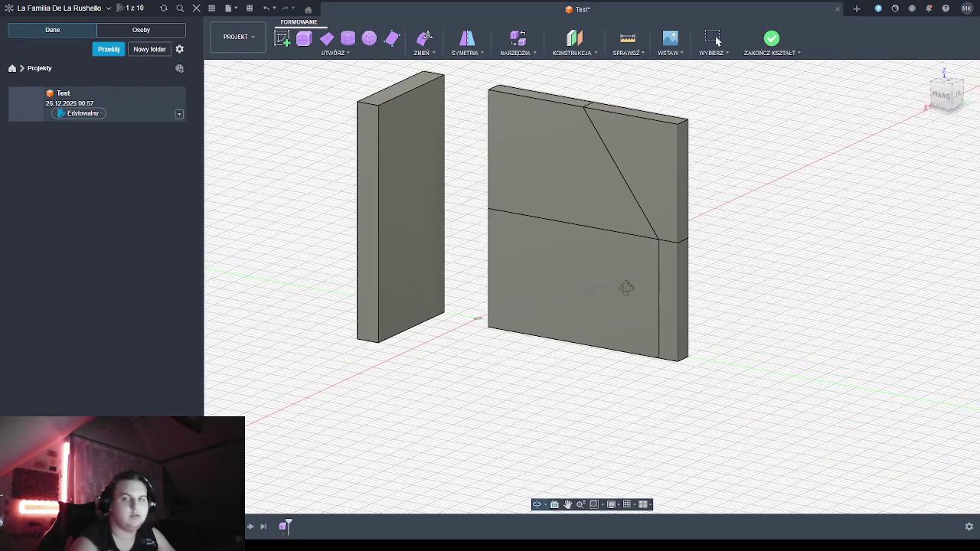
click(667, 243)
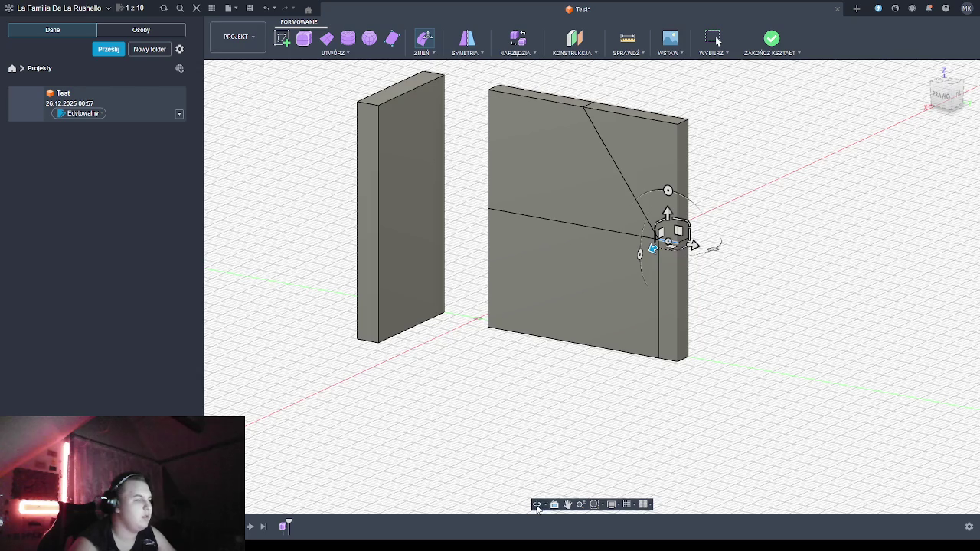
mouse_move(702, 407)
shift+middle_down()
mouse_move(628, 409)
mouse_move(549, 444)
shift+middle_up()
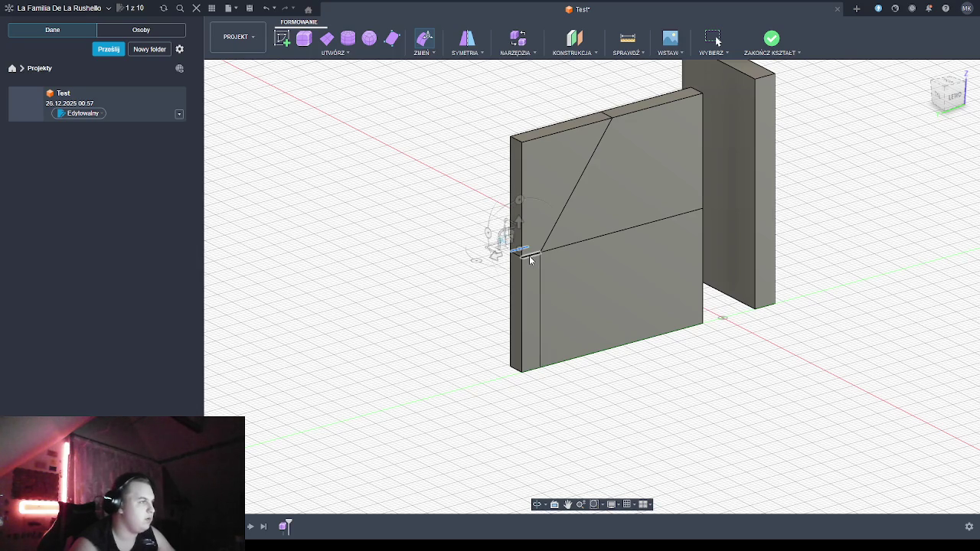
drag(519, 223, 528, 324)
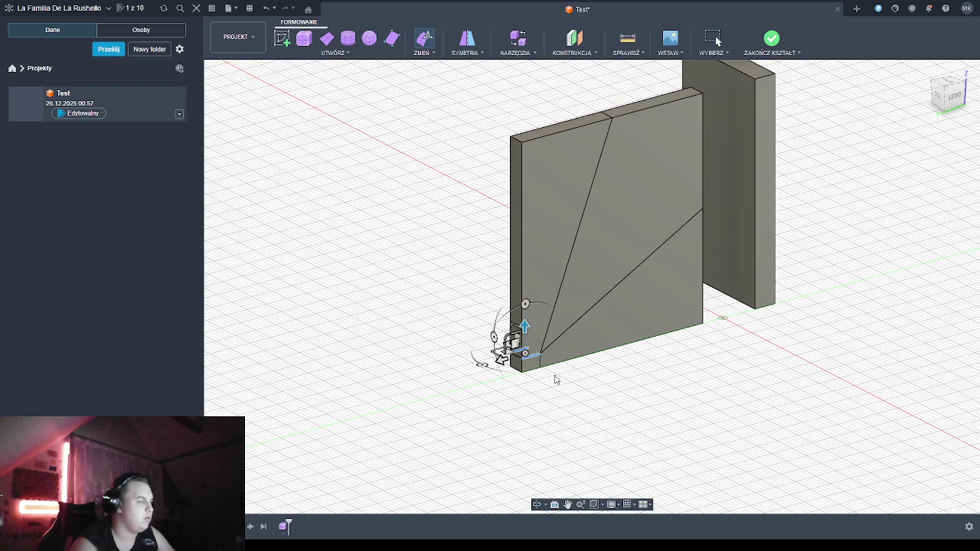
click(538, 426)
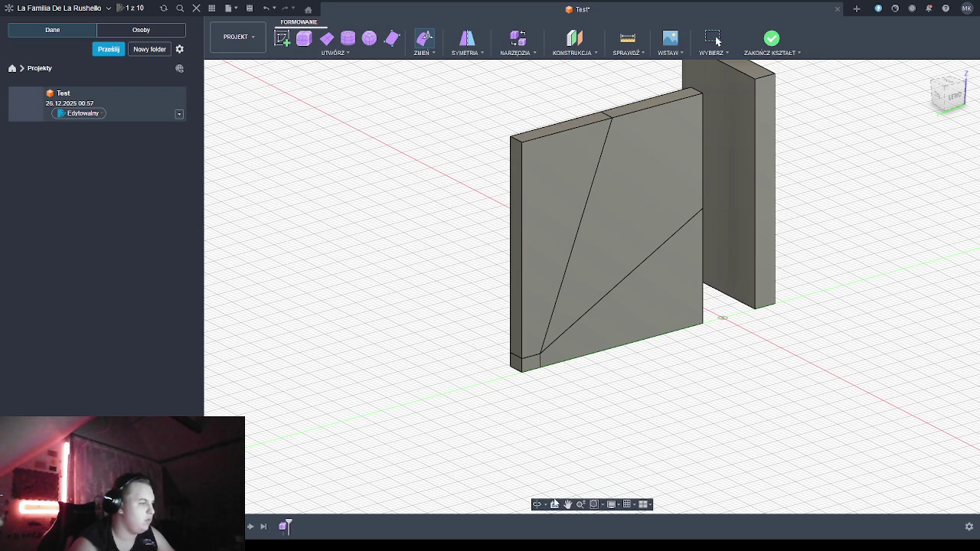
shift+middle_drag(508, 429, 513, 424)
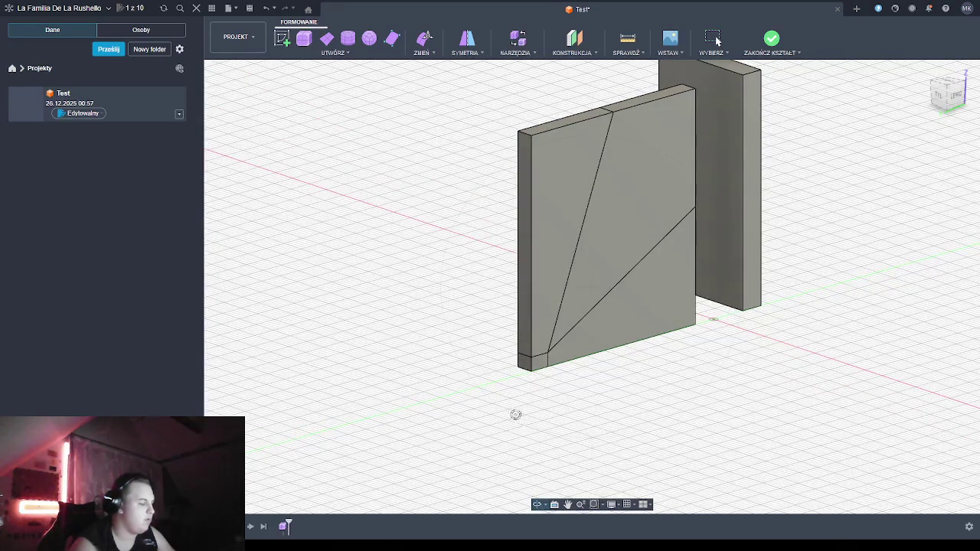
Shift the bottom-corner vertex where the diagonals meet slightly left along the base
click(553, 363)
click(548, 357)
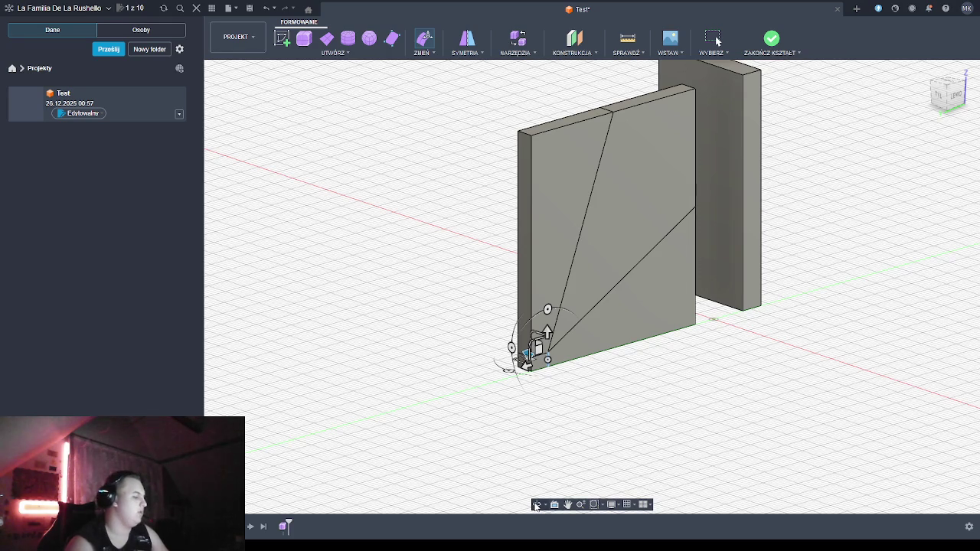
click(537, 504)
mouse_move(536, 482)
mouse_down()
mouse_move(534, 428)
mouse_move(559, 457)
mouse_up()
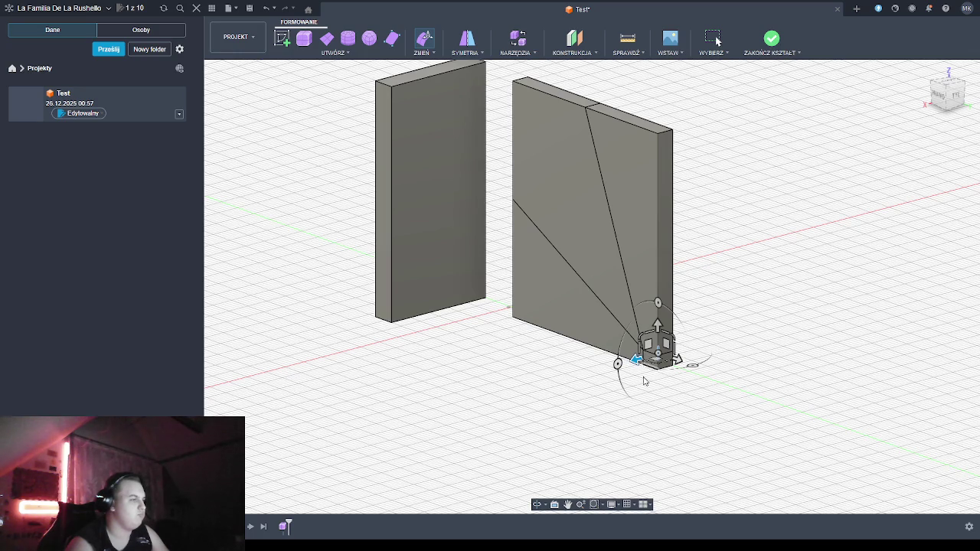
drag(585, 487, 588, 420)
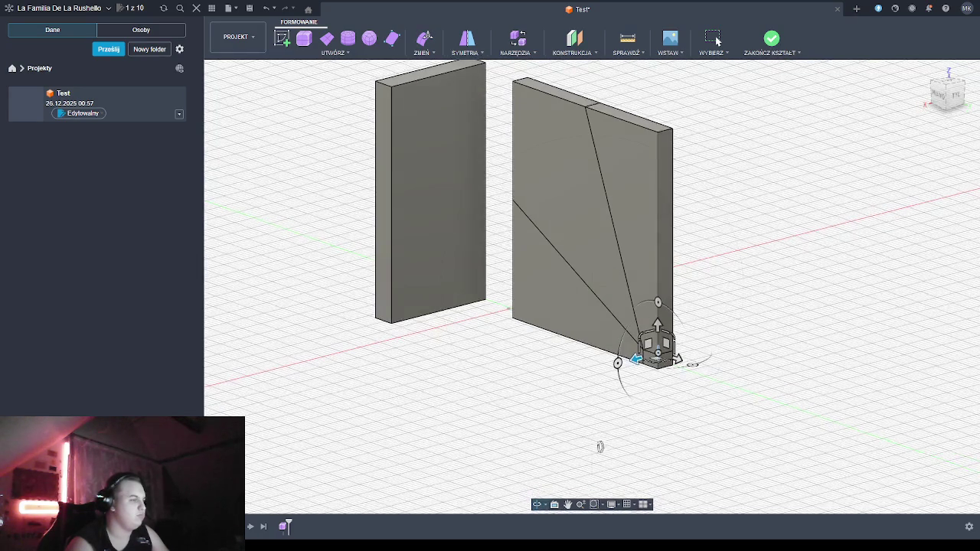
mouse_move(588, 420)
shift+middle_down()
mouse_move(625, 421)
mouse_move(602, 427)
shift+middle_up()
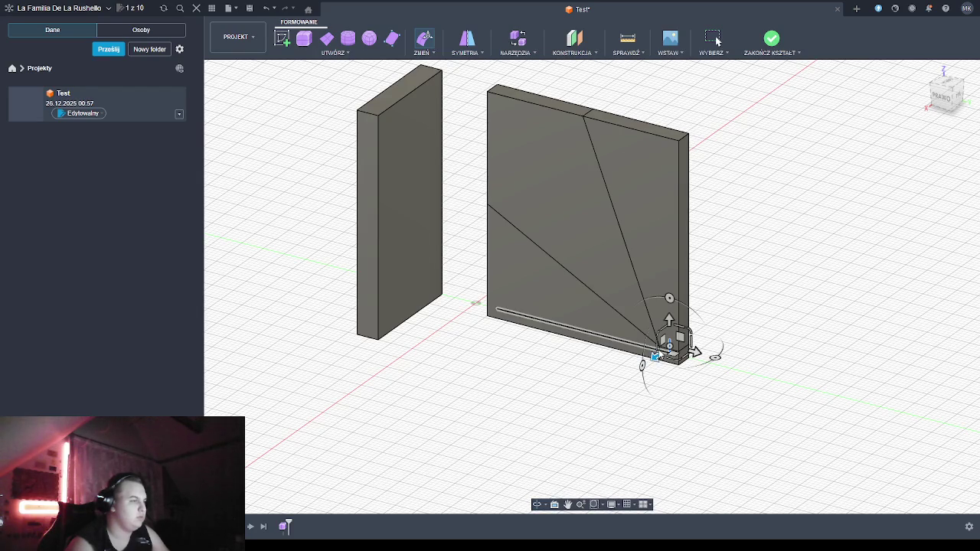
drag(656, 349, 657, 357)
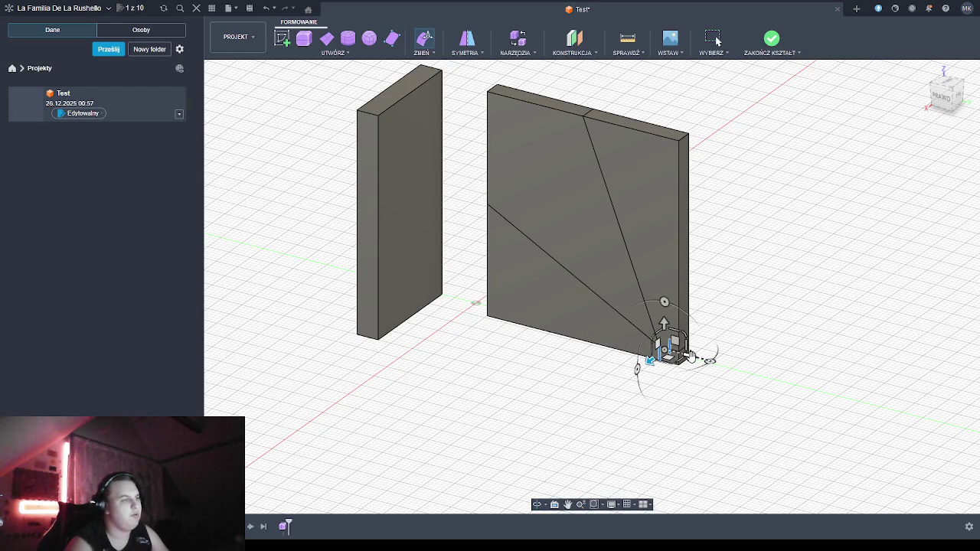
drag(690, 357, 679, 356)
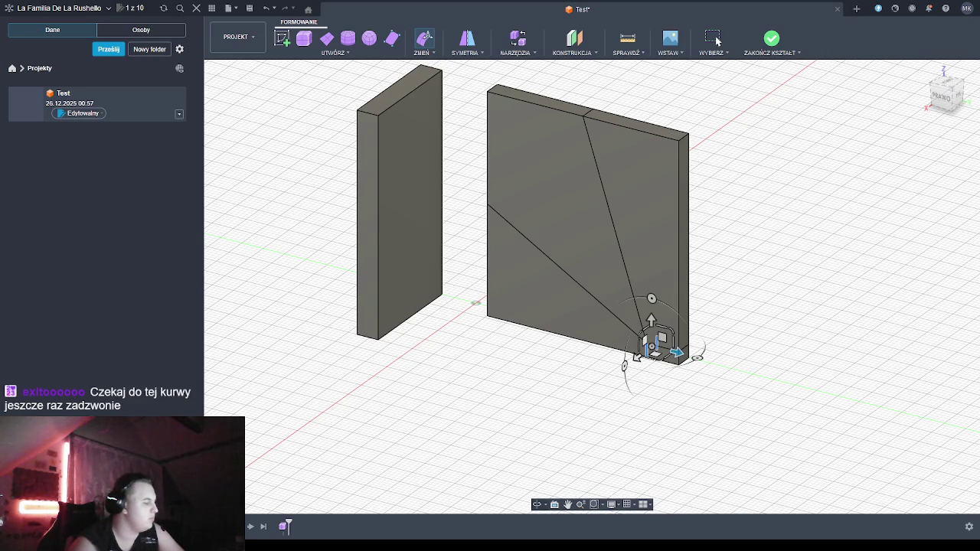
mouse_move(584, 406)
shift+middle_down()
mouse_move(604, 392)
mouse_move(589, 413)
shift+middle_up()
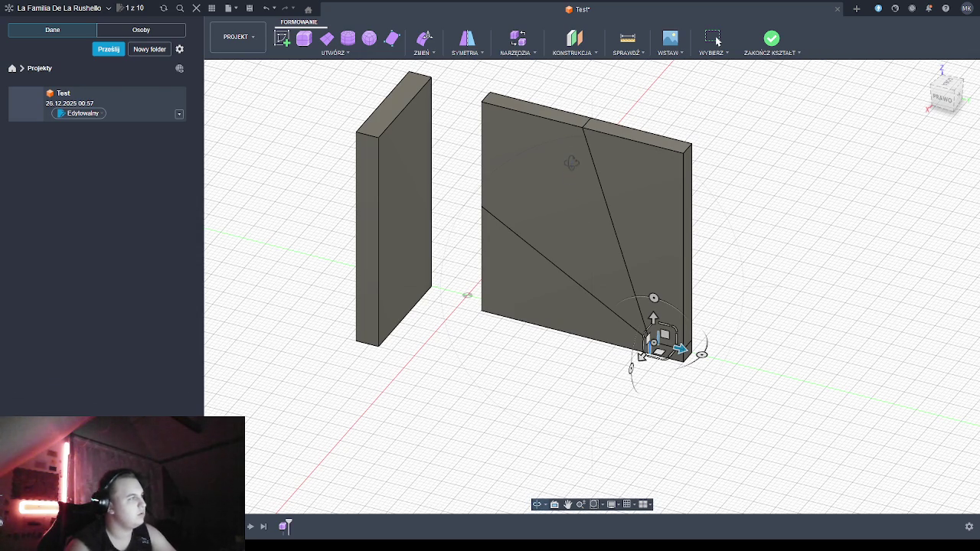
shift+middle_drag(522, 457, 542, 309)
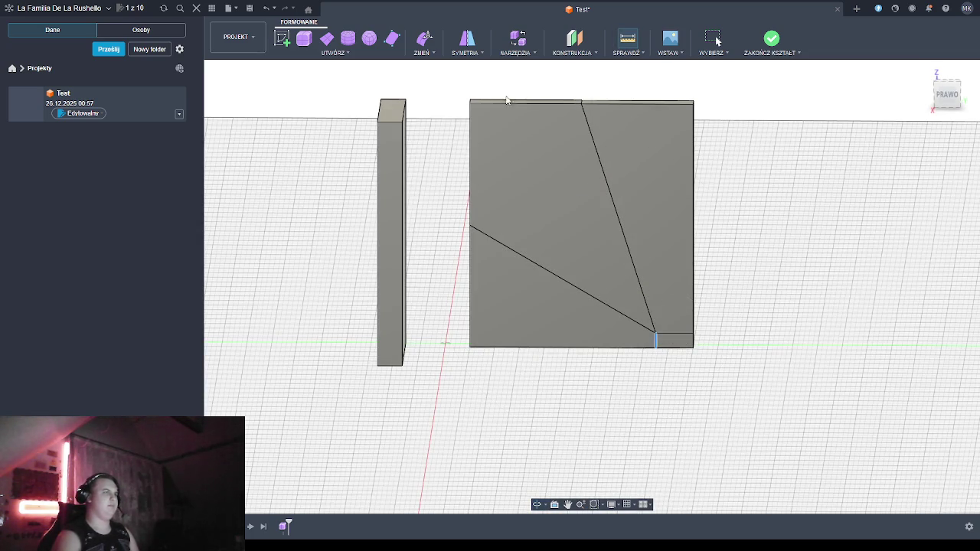
click(470, 104)
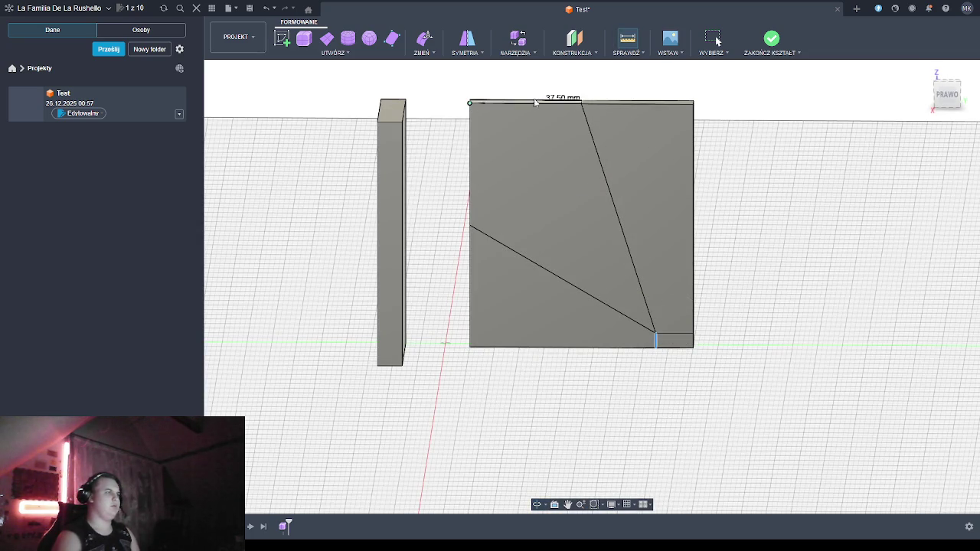
click(582, 105)
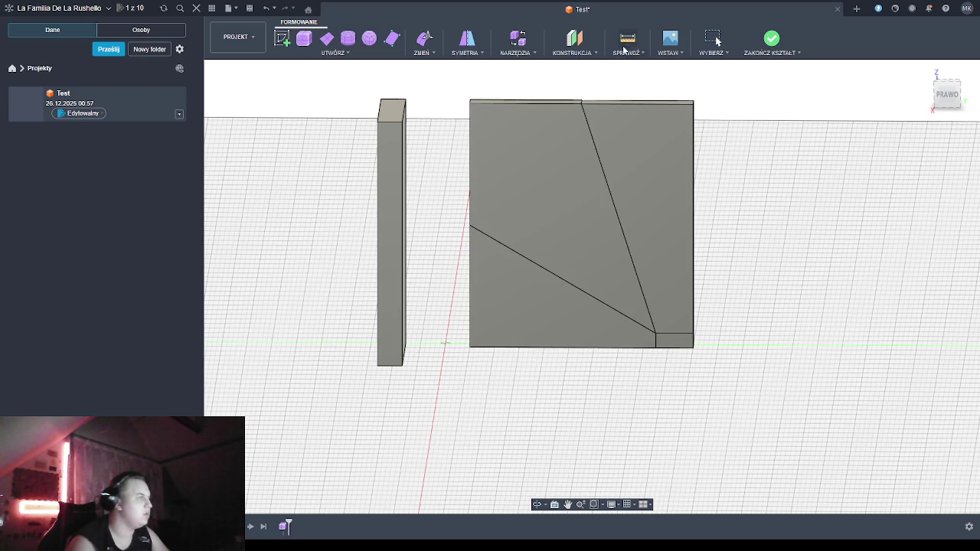
click(470, 103)
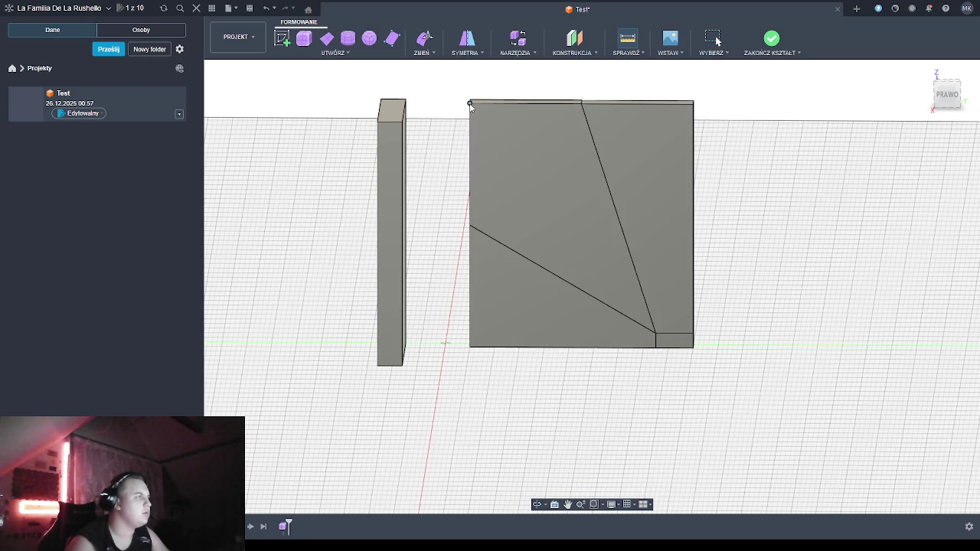
click(470, 226)
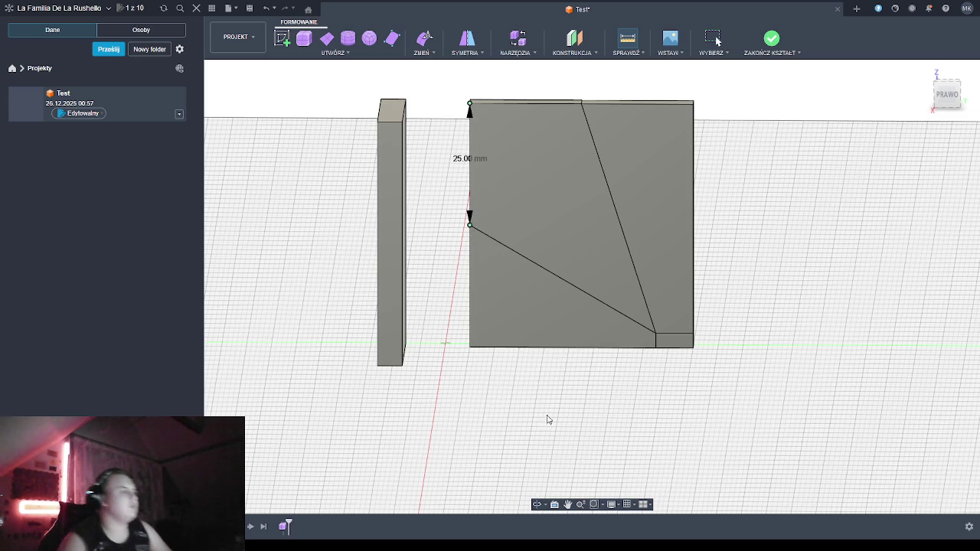
key(Escape)
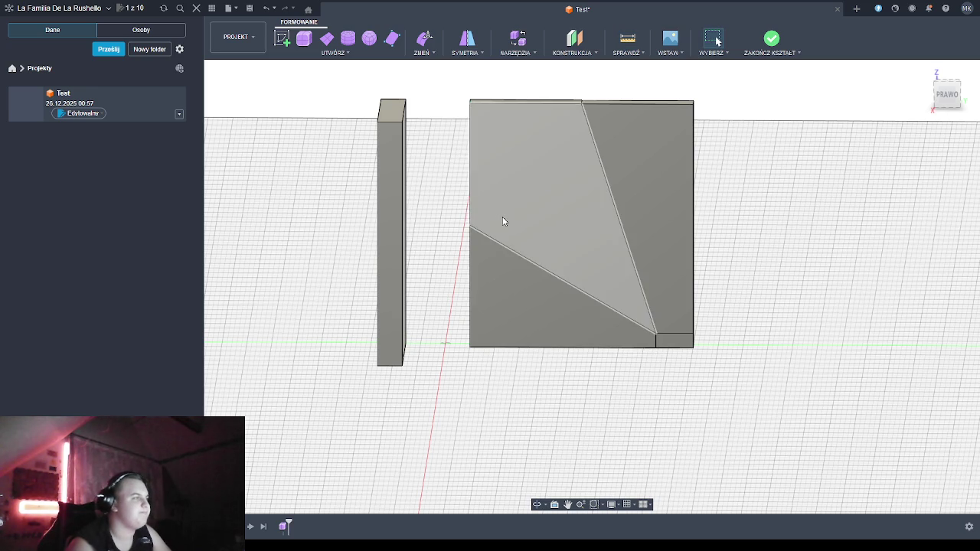
click(555, 505)
mouse_move(530, 415)
mouse_down()
mouse_move(515, 414)
mouse_move(551, 400)
mouse_up()
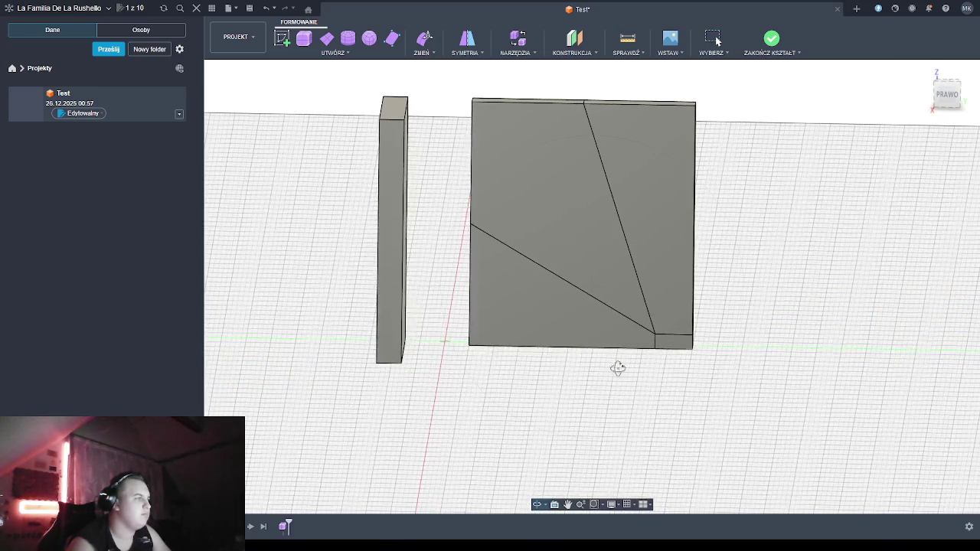
drag(842, 175, 853, 175)
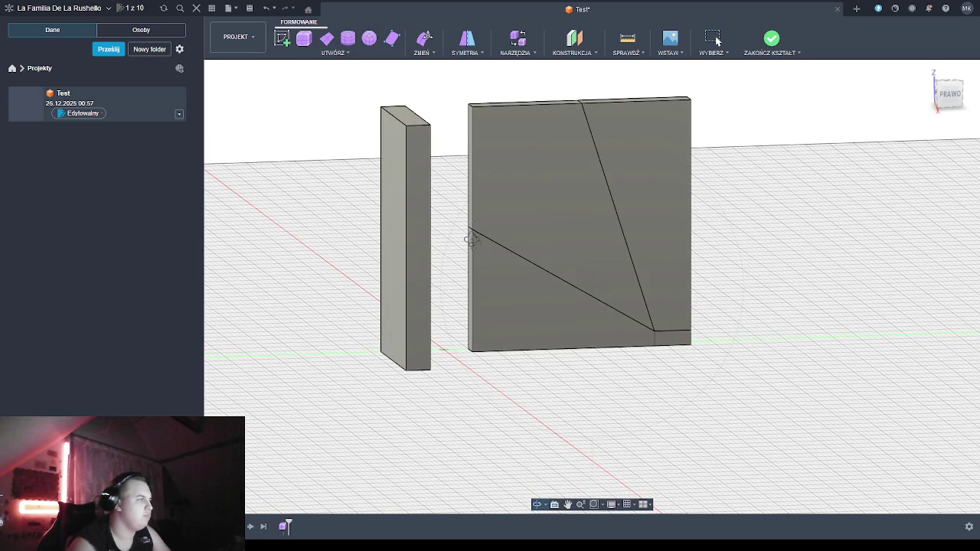
Raise the short mid-height edge on the panel's narrow side slightly
click(536, 502)
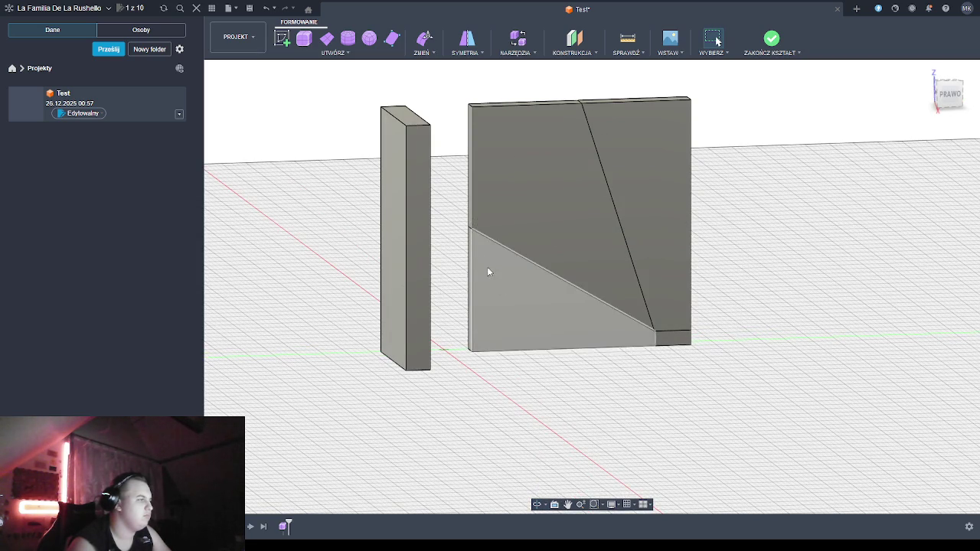
click(536, 503)
drag(520, 431, 594, 431)
key(Escape)
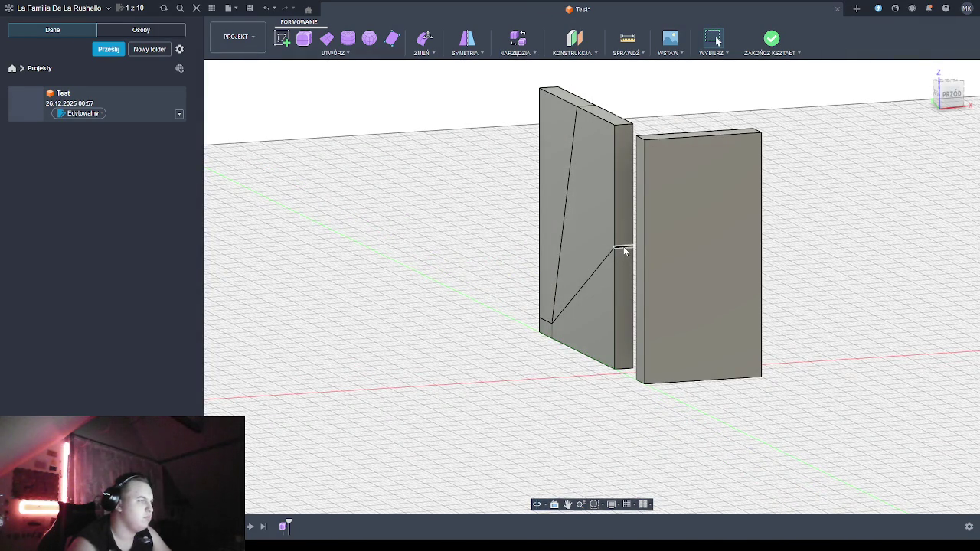
click(624, 246)
drag(624, 217, 623, 195)
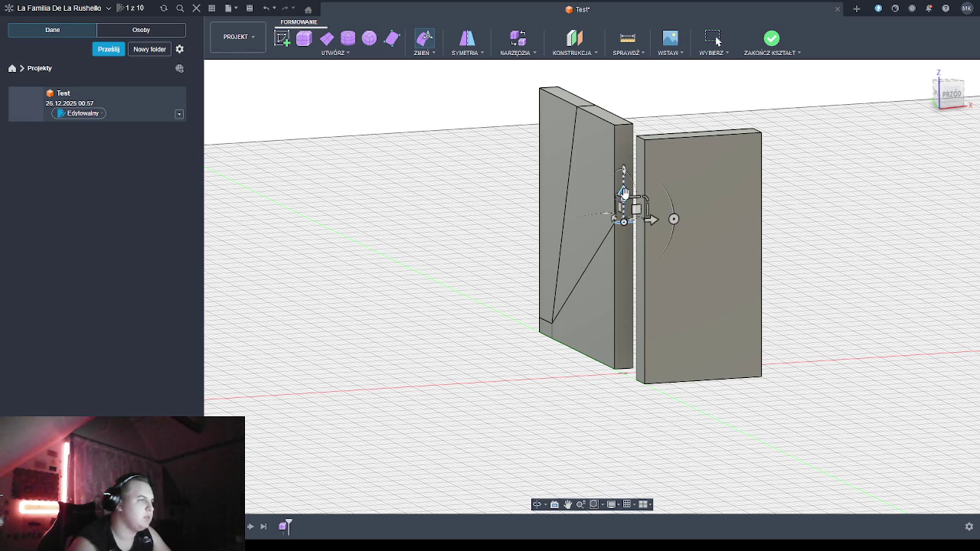
click(577, 461)
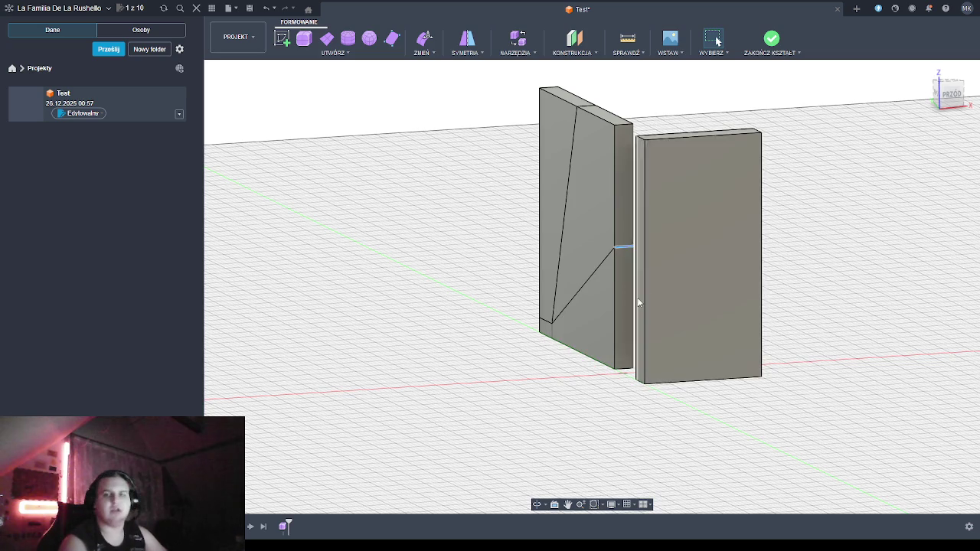
Push the mid-height edge further upward with Edit Form, then select the bottom edge
click(626, 247)
key(e)
drag(624, 226, 623, 192)
key(Escape)
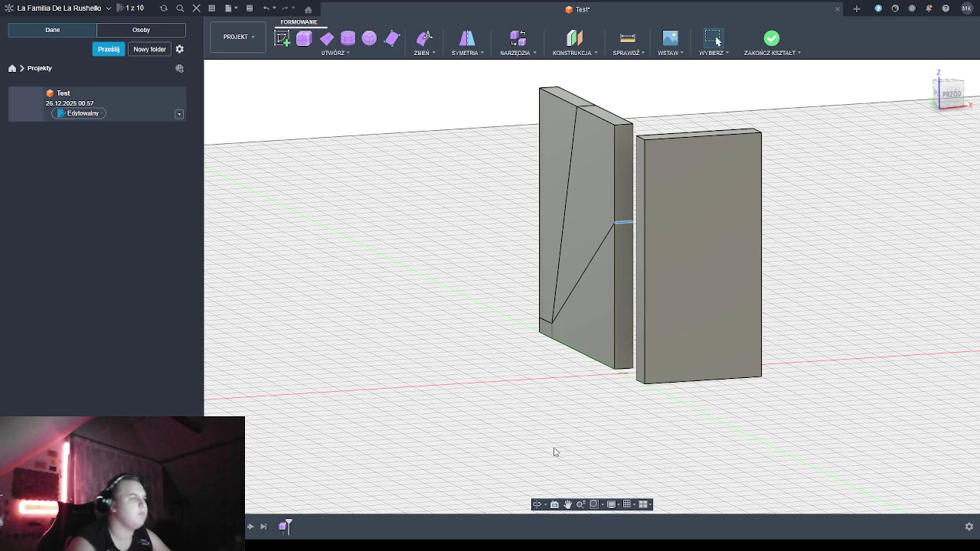
click(628, 373)
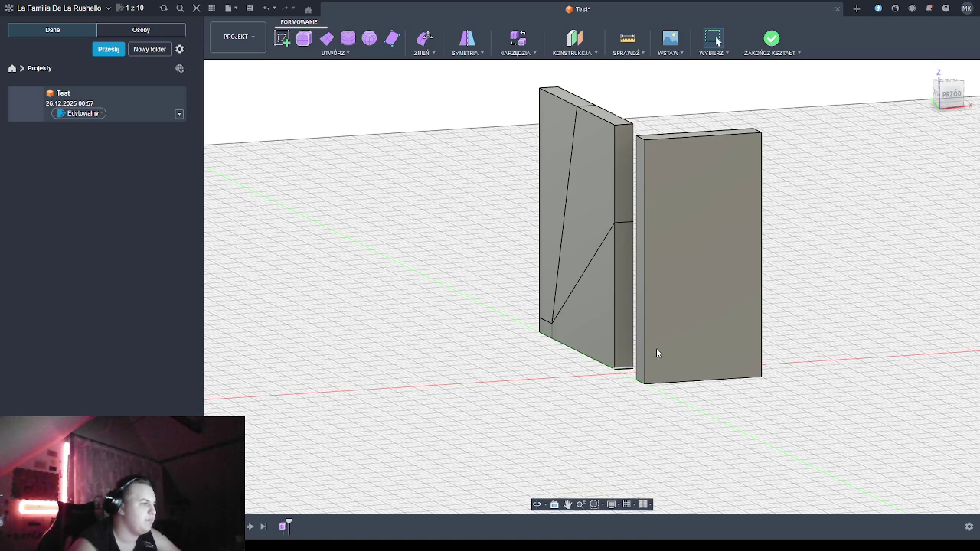
Raise the bottom edge so the underside slopes from the foot block to mid-height
key(e)
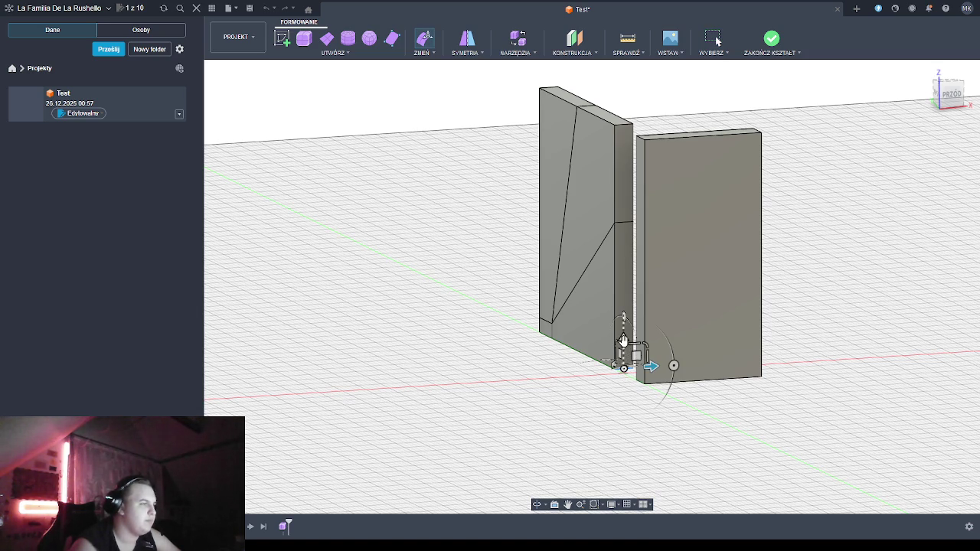
drag(623, 335, 634, 210)
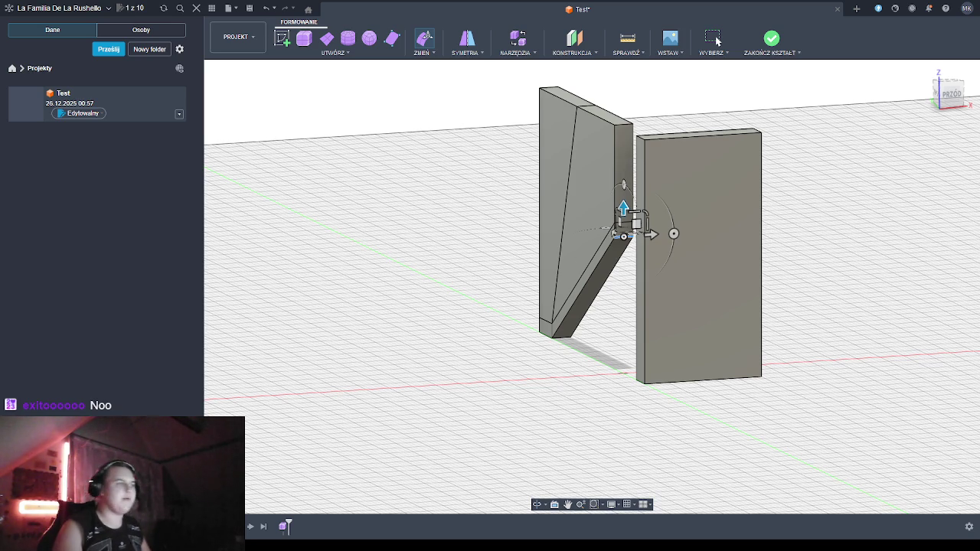
shift+middle_drag(538, 409, 612, 402)
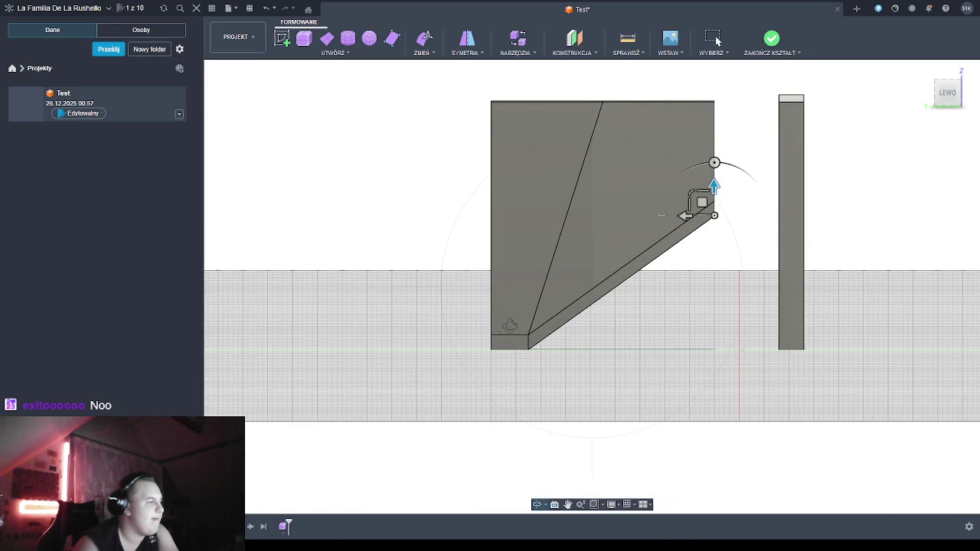
mouse_move(494, 380)
shift+middle_down()
mouse_move(507, 393)
mouse_move(495, 395)
shift+middle_up()
mouse_move(401, 194)
shift+middle_down()
mouse_move(418, 195)
mouse_move(463, 240)
shift+middle_up()
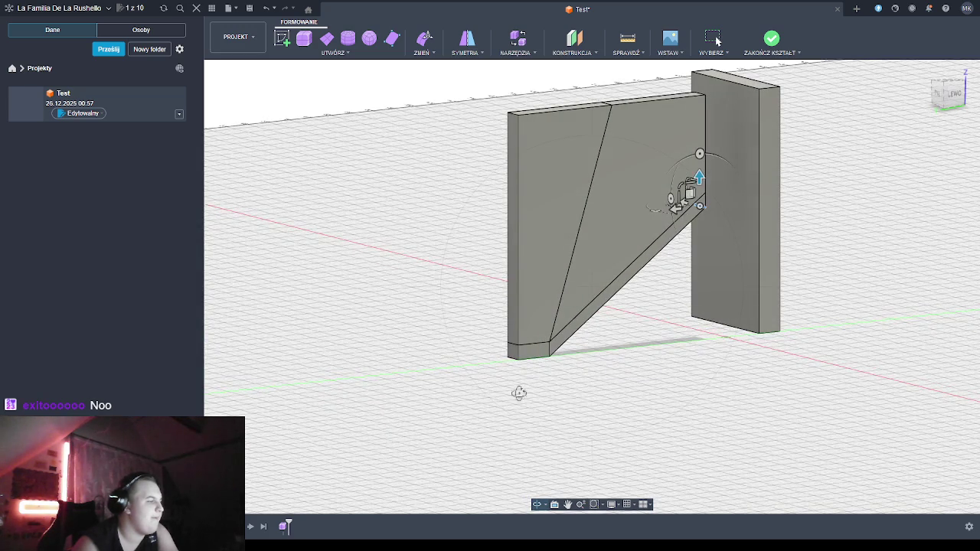
click(514, 115)
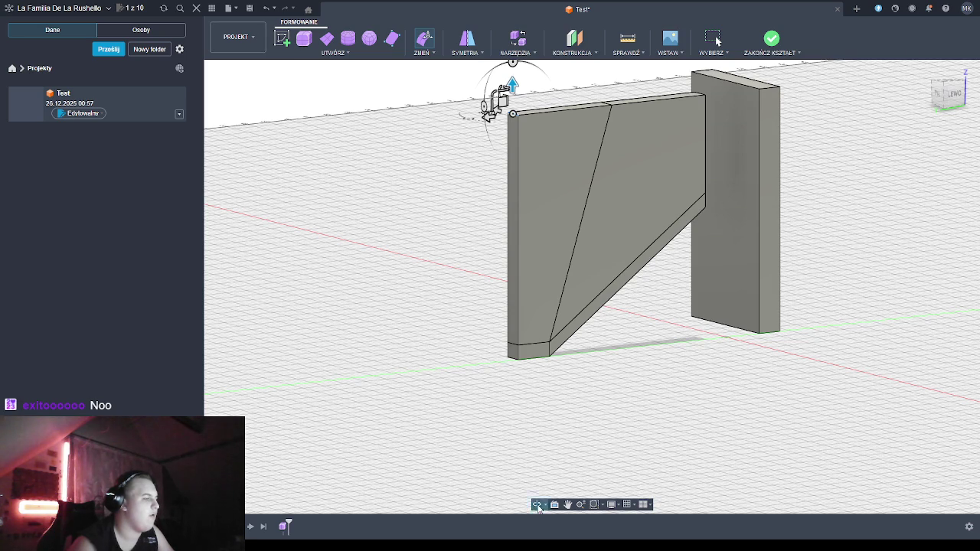
Drag the top-left corner and top edge far right, narrowing the panel into a tapered leg
click(538, 507)
drag(540, 455, 529, 466)
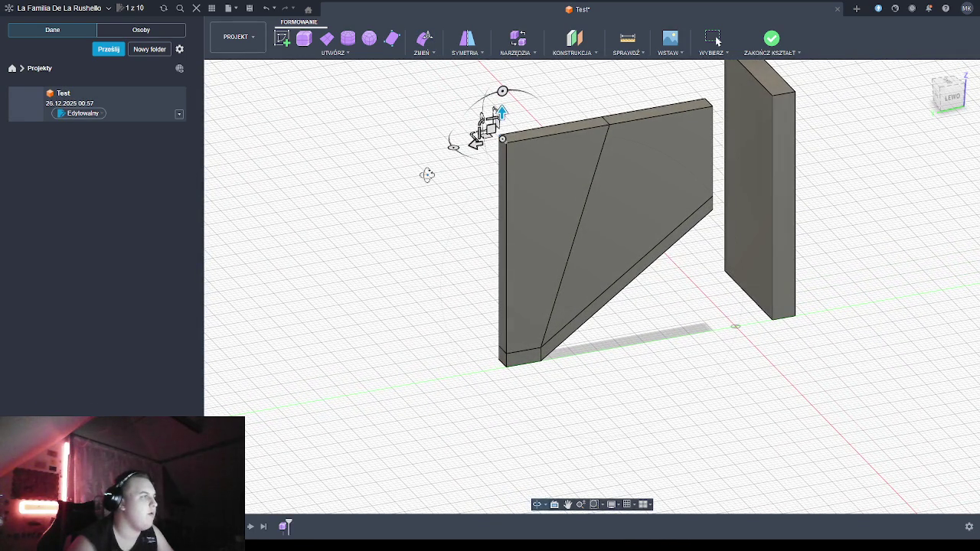
key(Escape)
drag(476, 142, 562, 127)
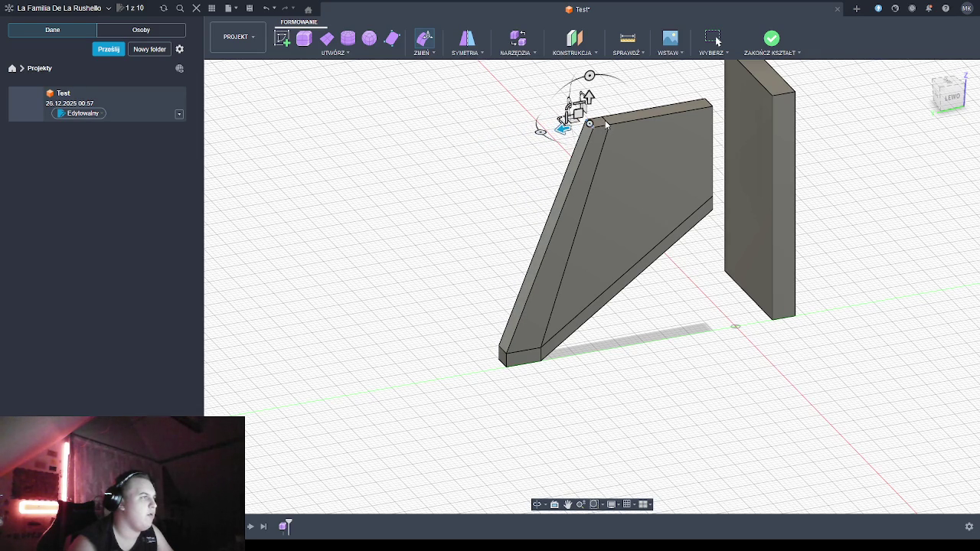
drag(607, 124, 684, 106)
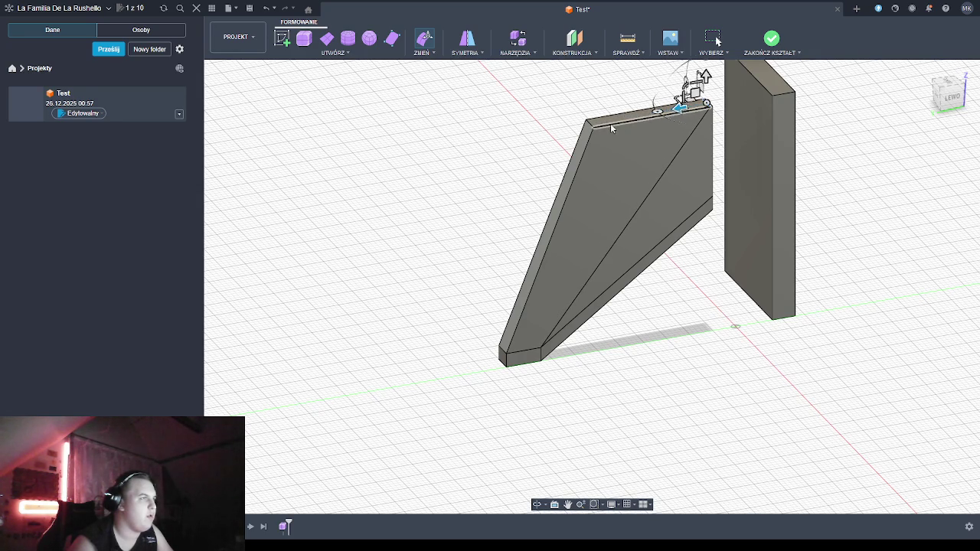
click(588, 122)
drag(568, 132, 663, 98)
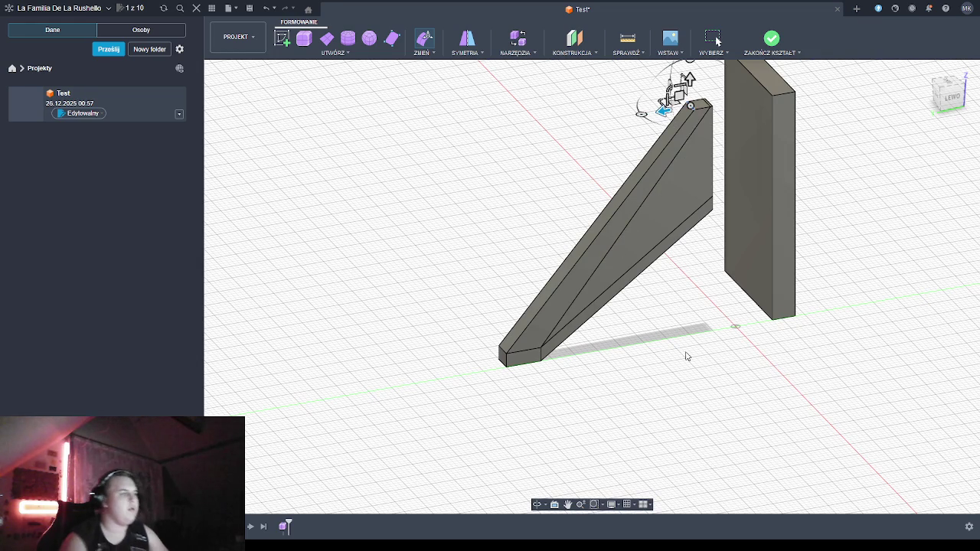
mouse_move(694, 315)
shift+middle_down()
mouse_move(592, 345)
mouse_move(598, 373)
shift+middle_up()
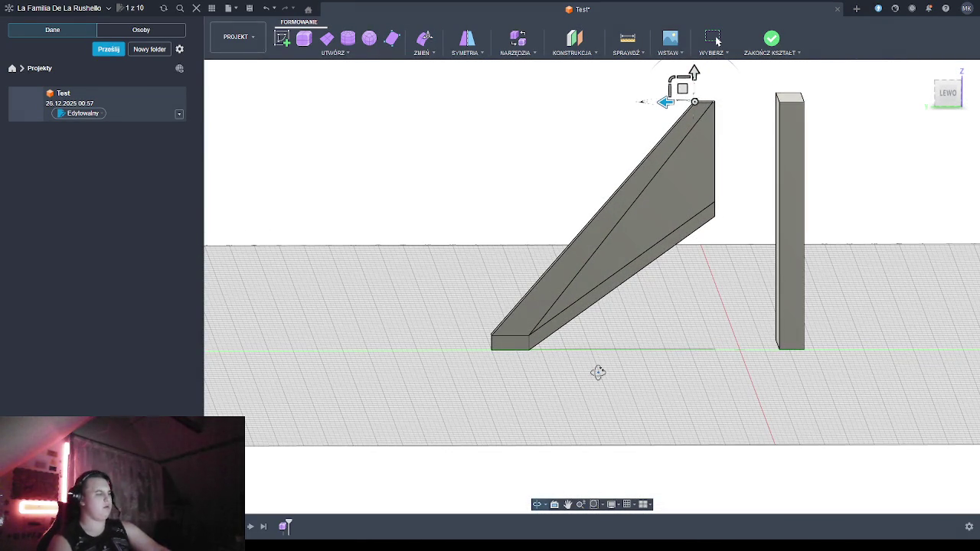
shift+middle_drag(598, 372, 595, 375)
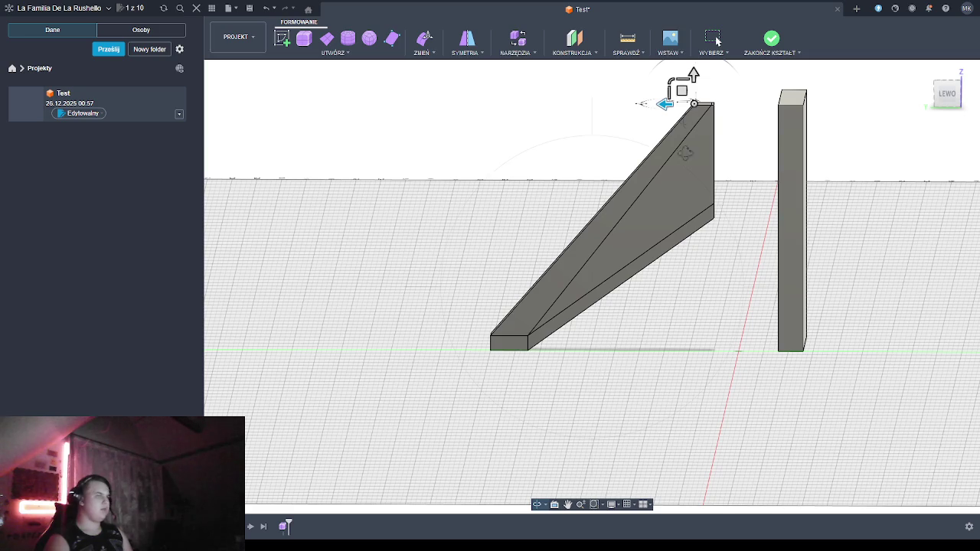
shift+middle_drag(663, 105, 718, 119)
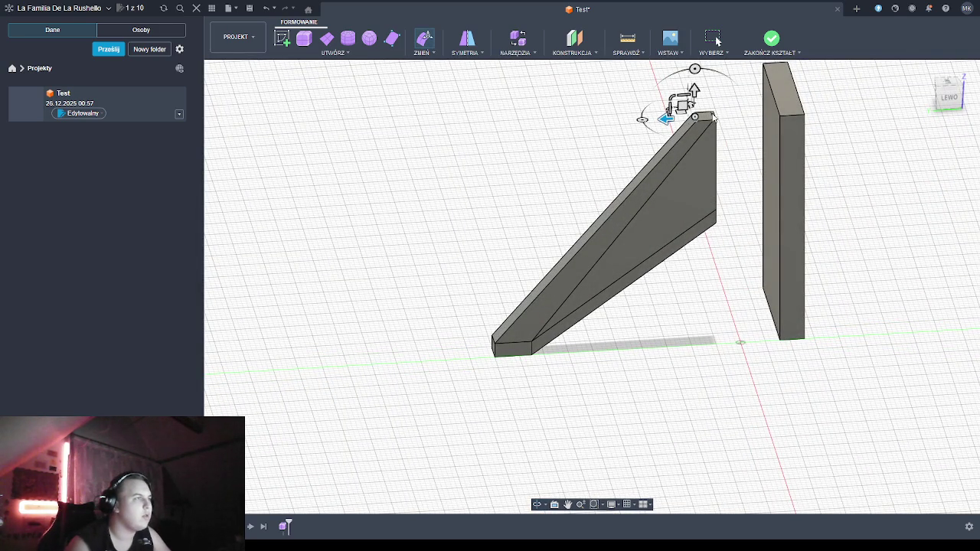
scroll(712, 116, up, 2)
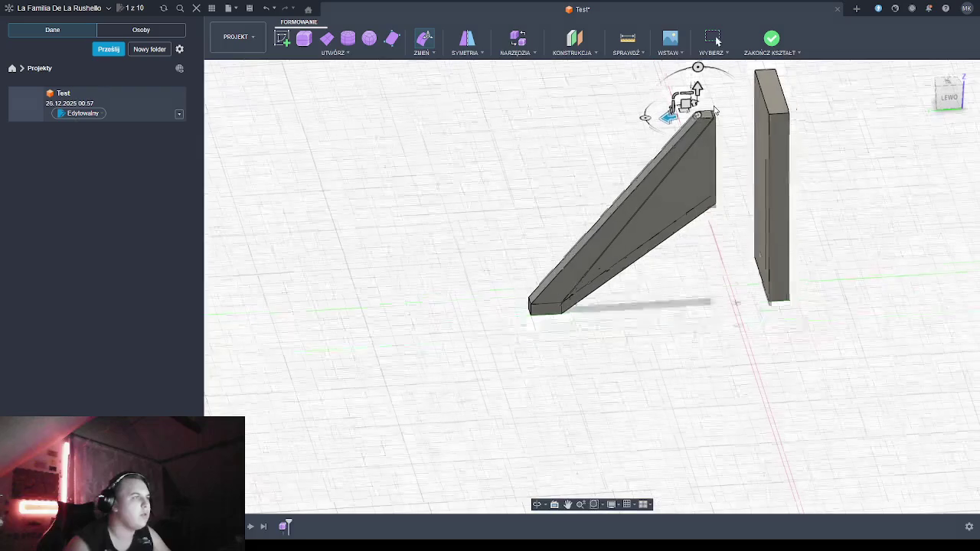
Move the leg's top edge sideways, then undo that move
scroll(712, 115, up, 2)
scroll(708, 119, up, 2)
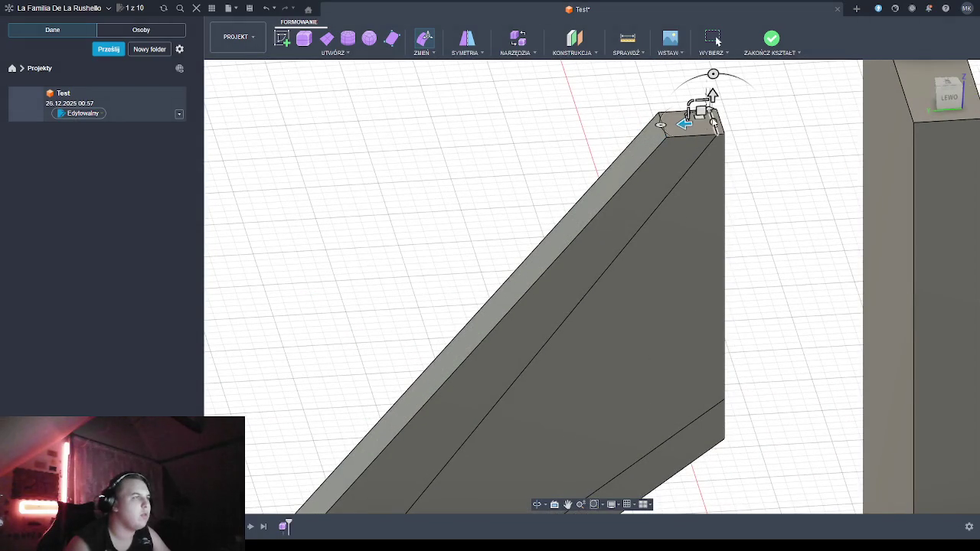
click(687, 124)
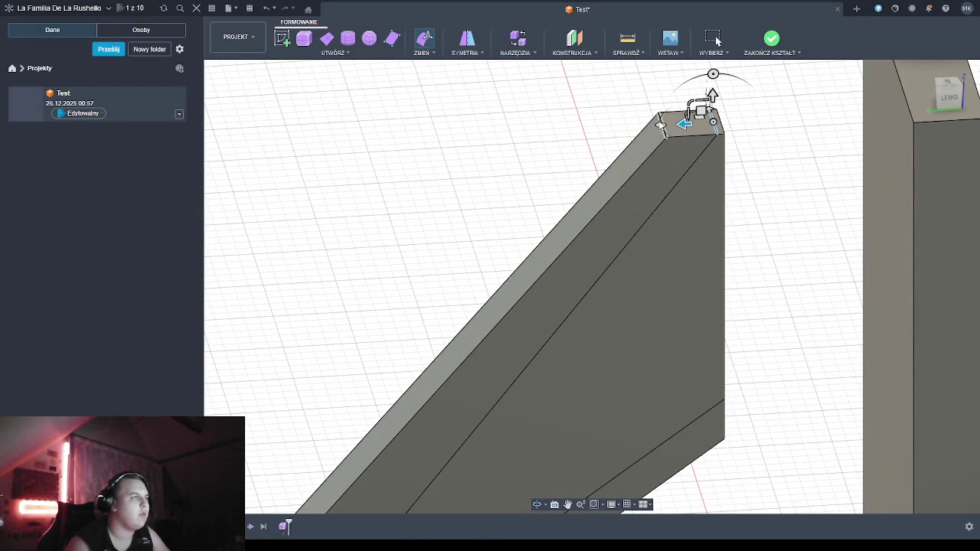
click(607, 104)
click(662, 125)
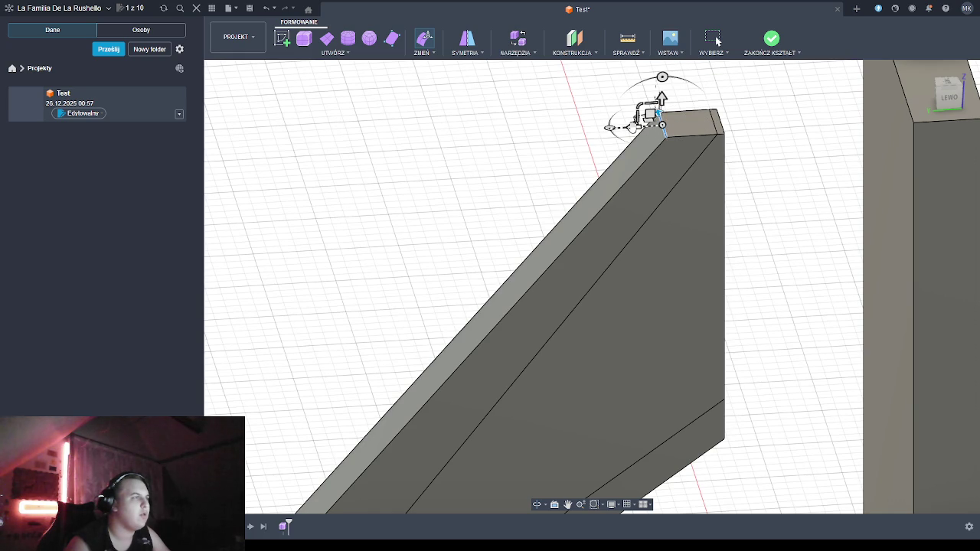
mouse_move(635, 124)
mouse_down()
mouse_move(688, 127)
mouse_move(678, 125)
mouse_up()
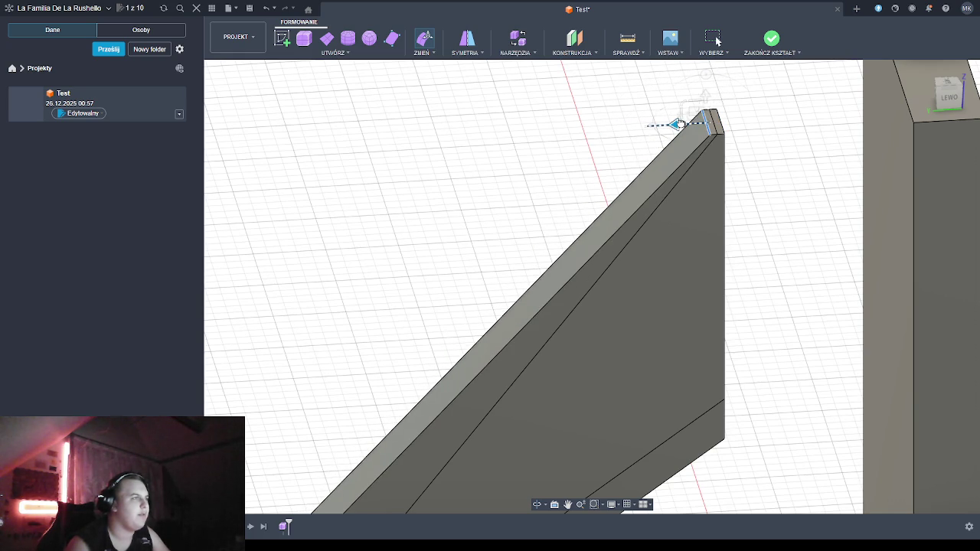
scroll(767, 213, up, 2)
scroll(761, 212, down, 2)
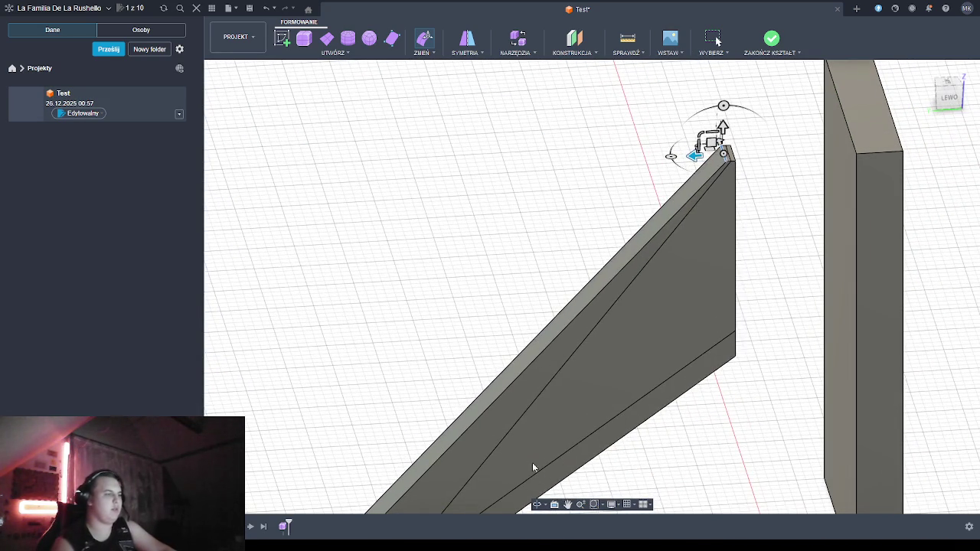
key(ctrl+z)
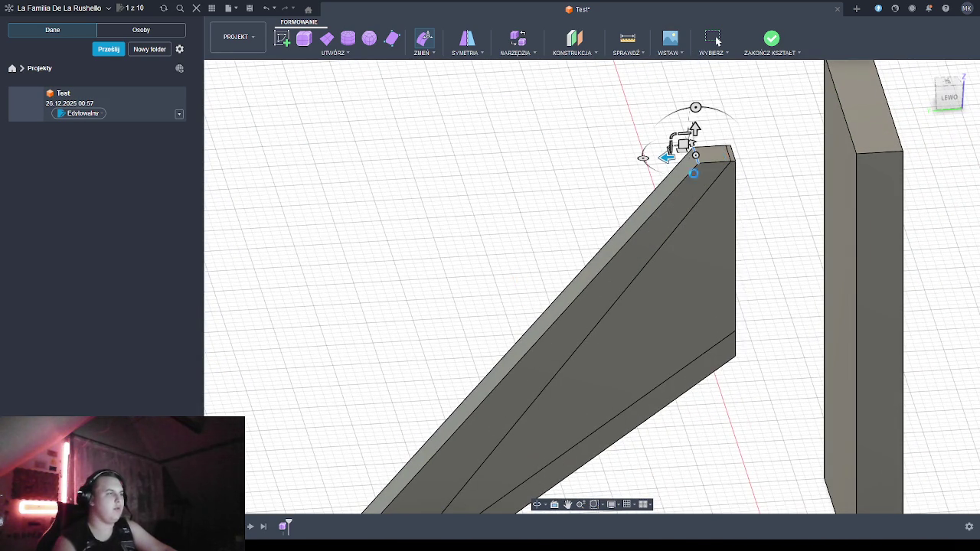
Shift the top edge right again so the leg ends in a narrow top face
click(666, 160)
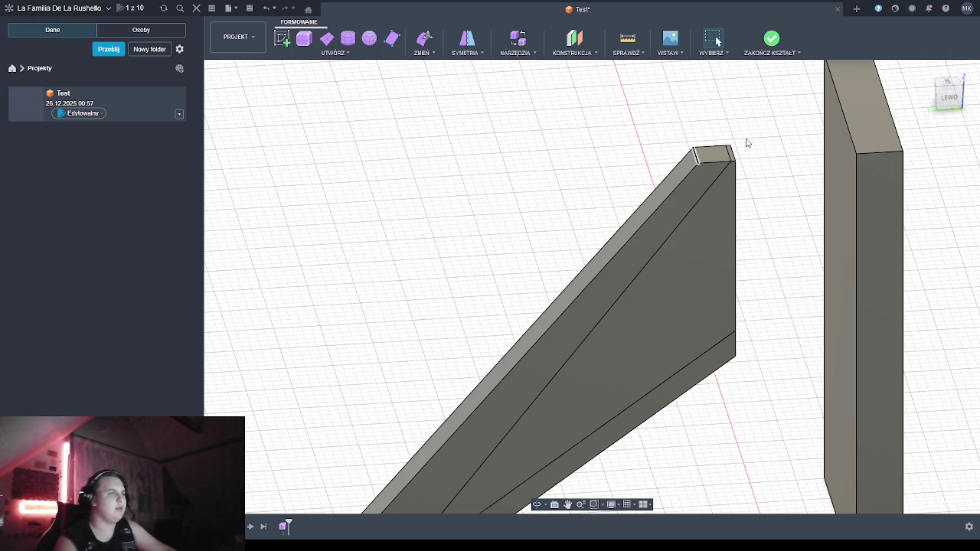
click(712, 151)
drag(657, 157, 694, 154)
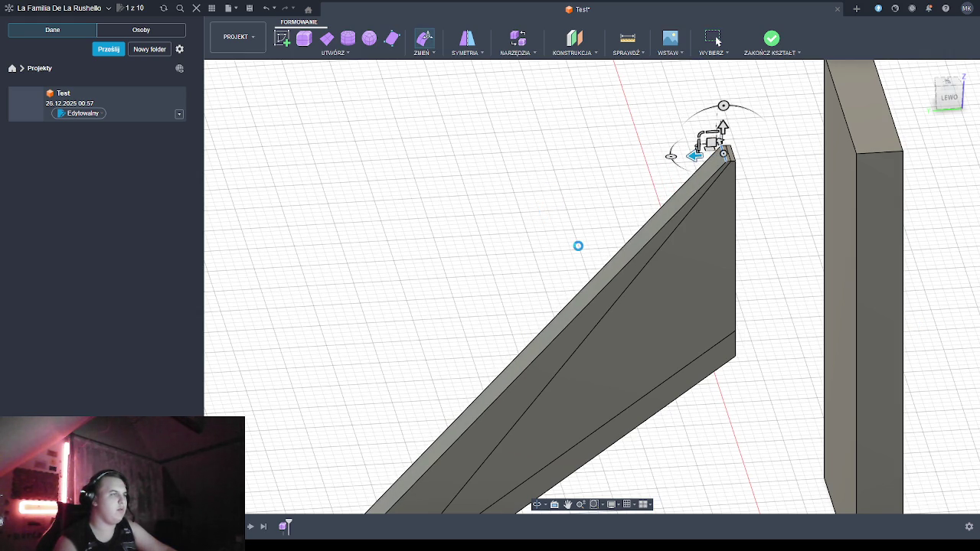
scroll(577, 247, down, 3)
scroll(577, 247, down, 3)
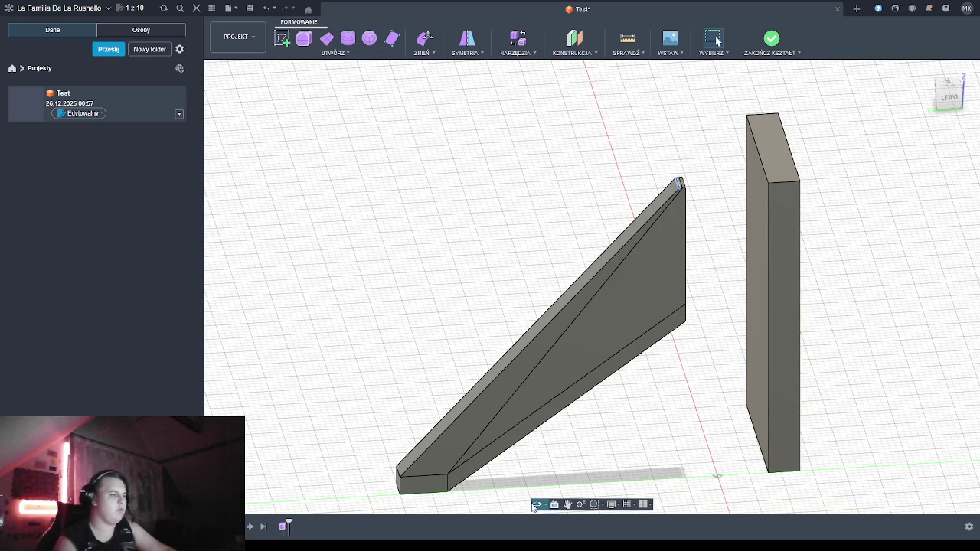
mouse_move(617, 444)
shift+middle_down()
mouse_move(594, 420)
mouse_move(620, 423)
mouse_move(508, 182)
shift+middle_up()
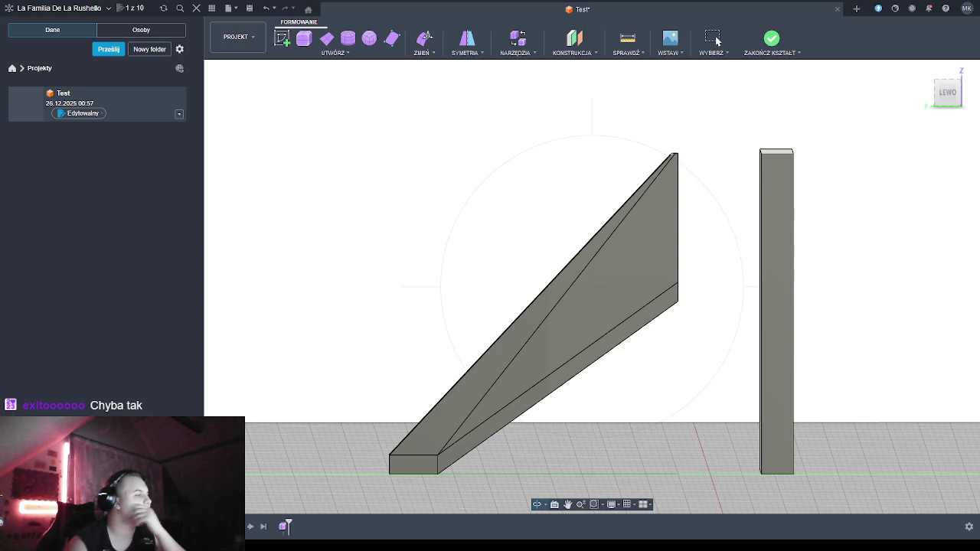
middle_drag(411, 356, 510, 342)
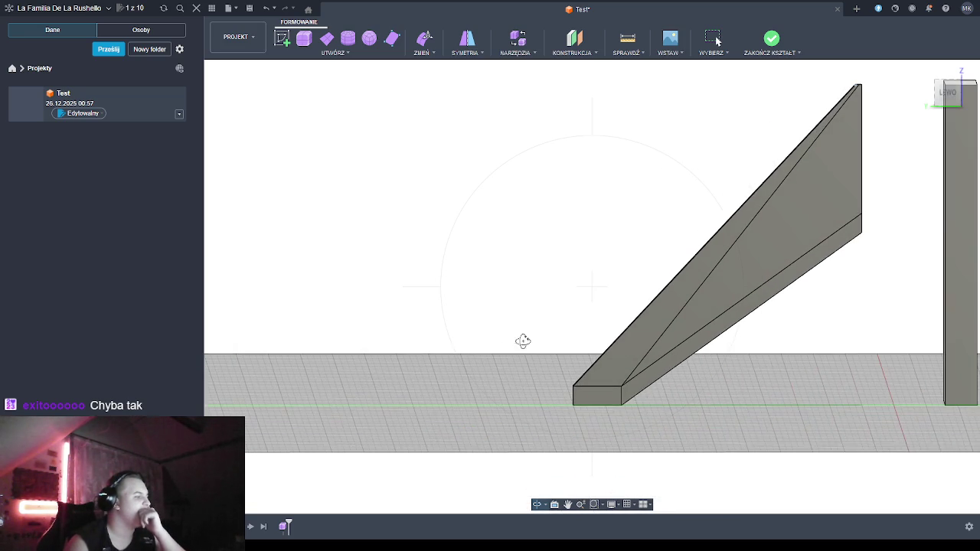
scroll(574, 317, up, 2)
scroll(574, 316, down, 2)
scroll(573, 315, down, 2)
mouse_move(548, 277)
shift+middle_down()
mouse_move(682, 281)
mouse_move(689, 293)
shift+middle_up()
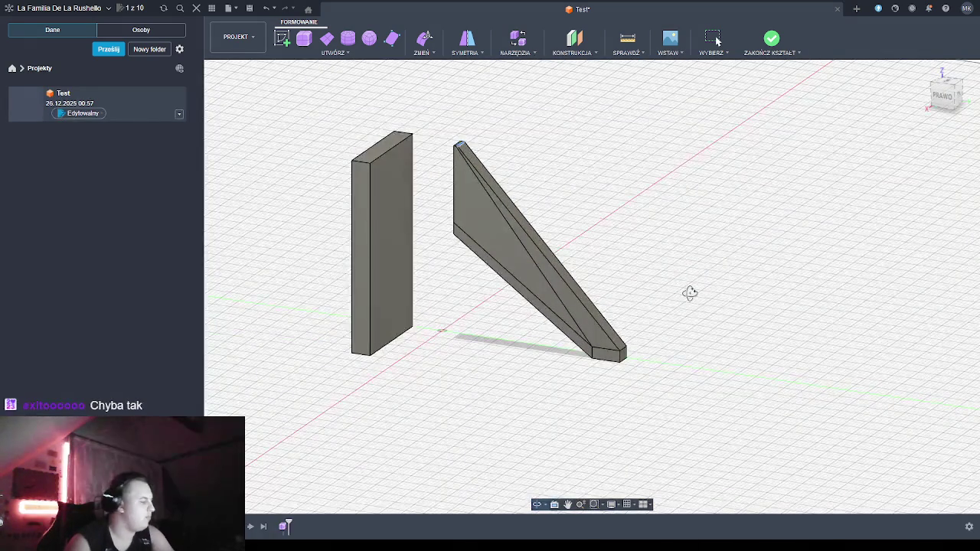
mouse_move(541, 408)
middle_down()
mouse_move(569, 291)
mouse_move(623, 275)
mouse_move(586, 267)
middle_up()
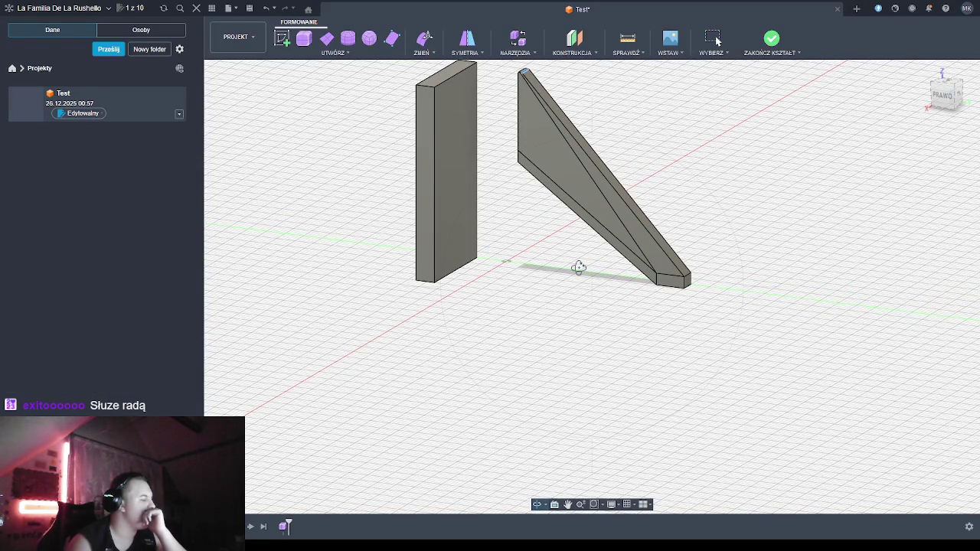
mouse_move(571, 269)
shift+middle_down()
mouse_move(591, 265)
mouse_move(569, 305)
shift+middle_up()
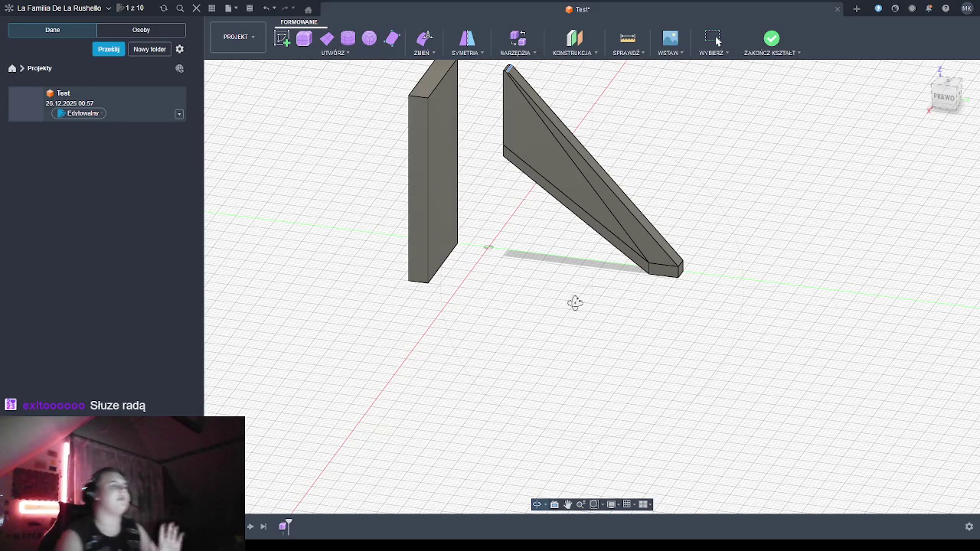
mouse_move(678, 319)
shift+middle_down()
mouse_move(634, 304)
mouse_move(676, 313)
shift+middle_up()
scroll(649, 313, up, 5)
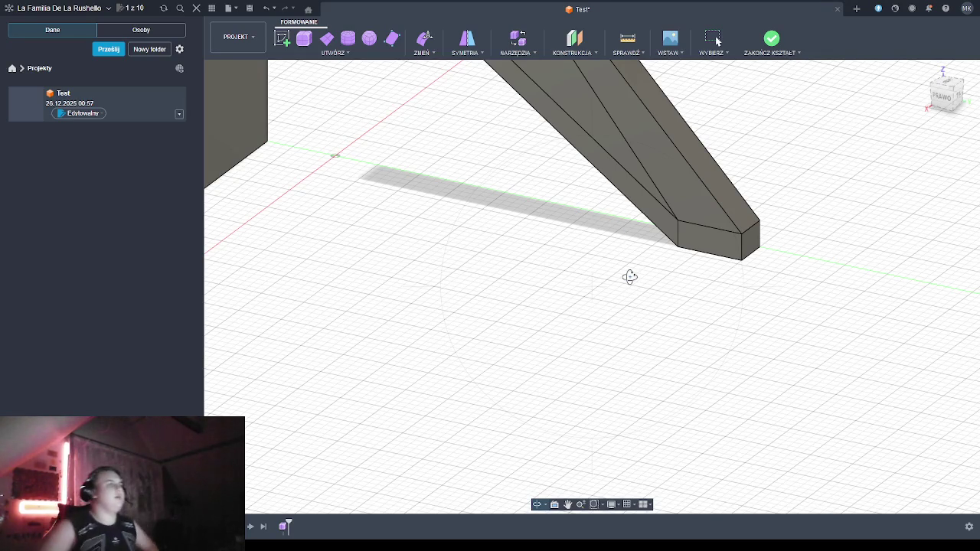
scroll(630, 275, down, 1)
scroll(635, 247, down, 2)
scroll(640, 253, down, 2)
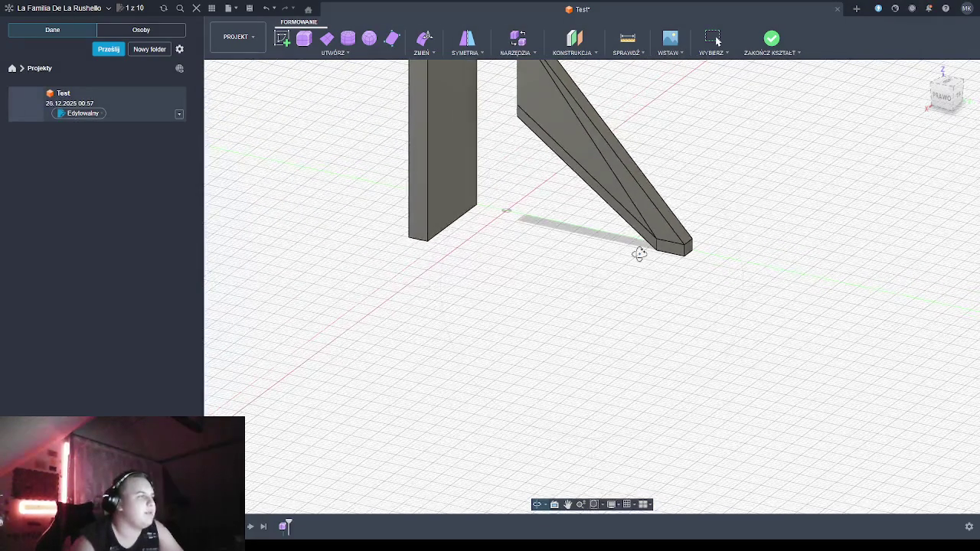
shift+middle_drag(602, 274, 585, 281)
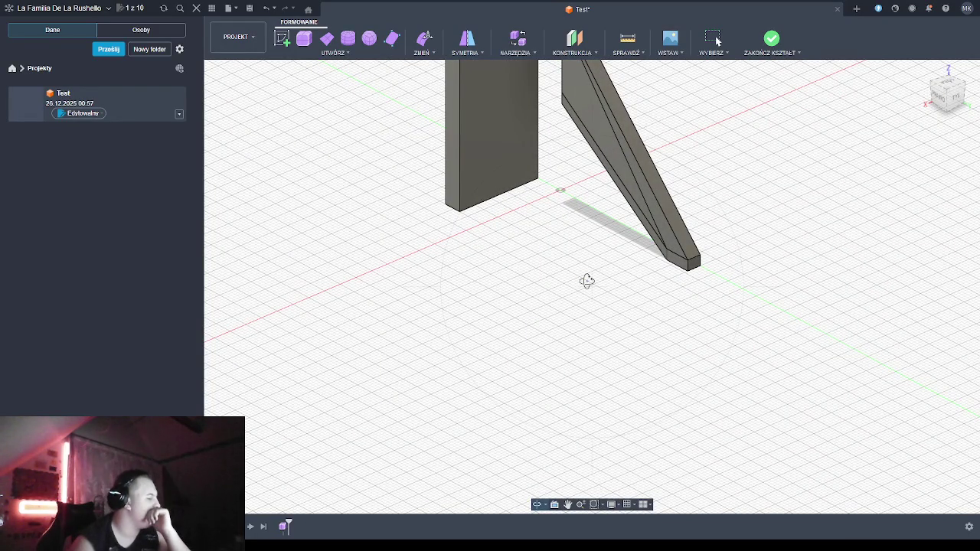
shift+middle_drag(604, 258, 606, 271)
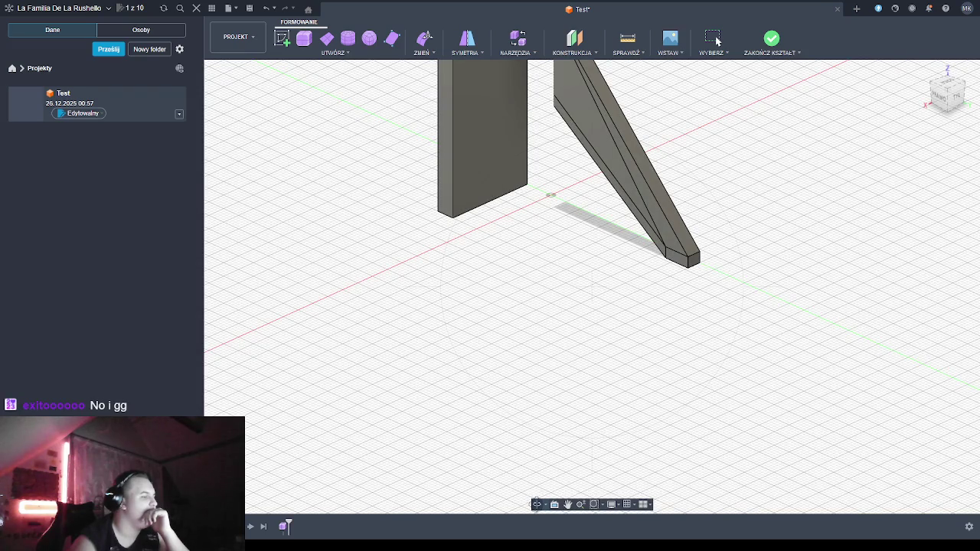
mouse_move(599, 243)
shift+middle_down()
mouse_move(580, 245)
mouse_move(567, 266)
shift+middle_up()
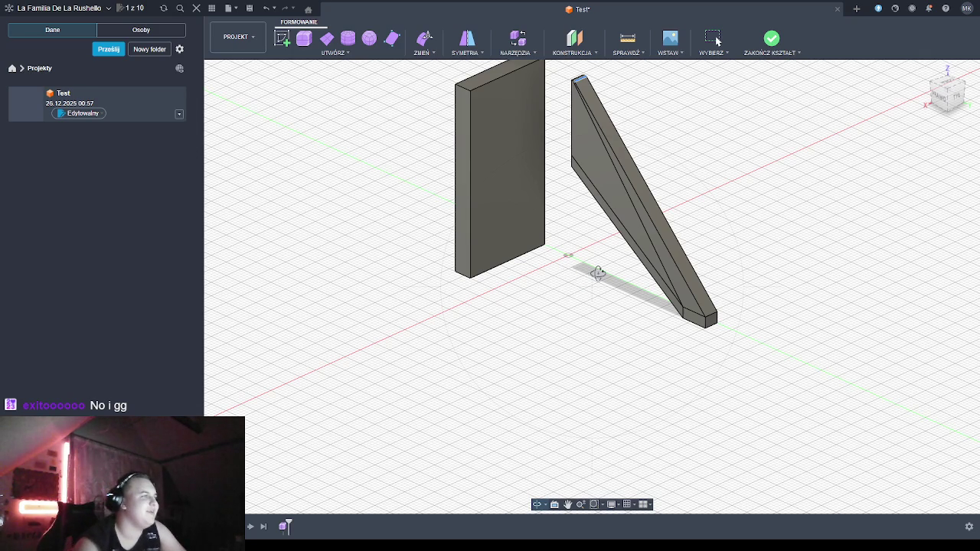
click(304, 39)
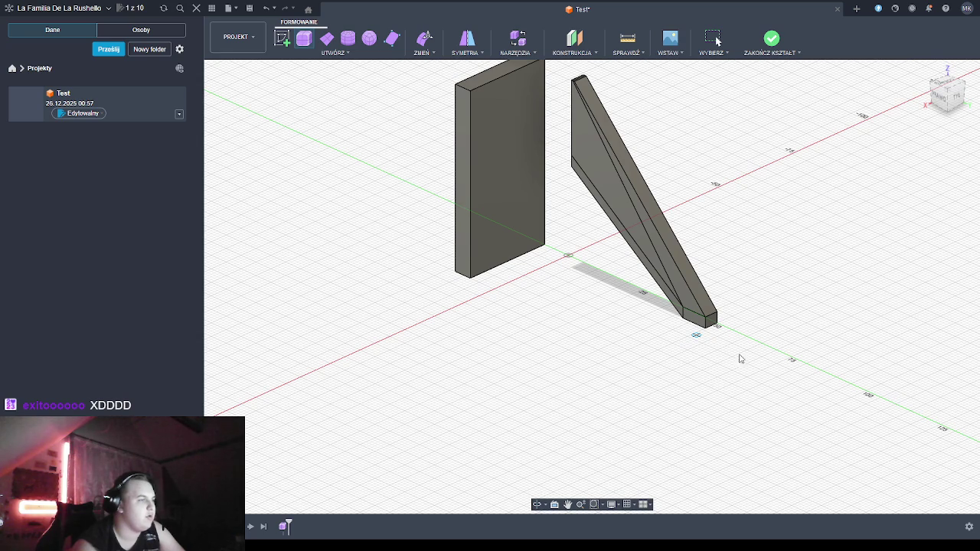
key(Escape)
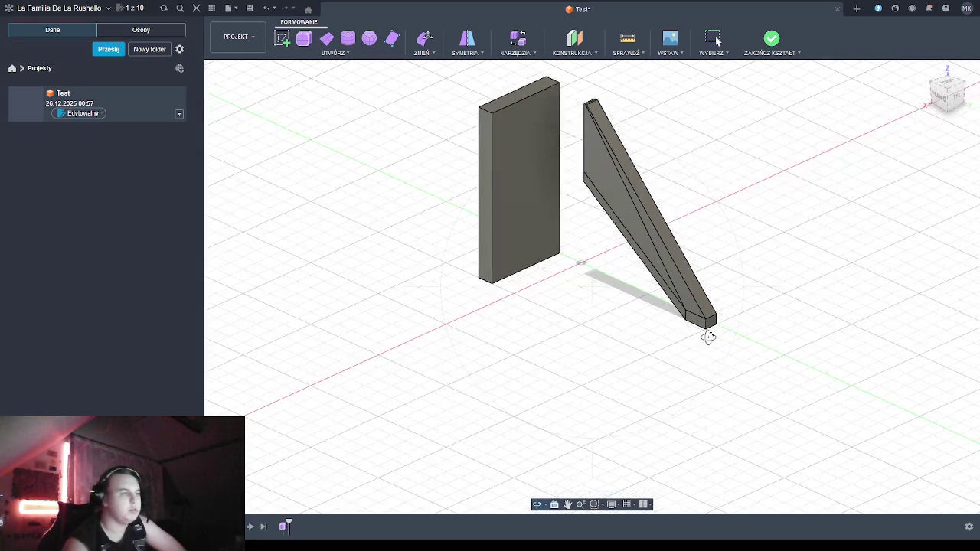
scroll(703, 321, up, 3)
scroll(702, 321, up, 1)
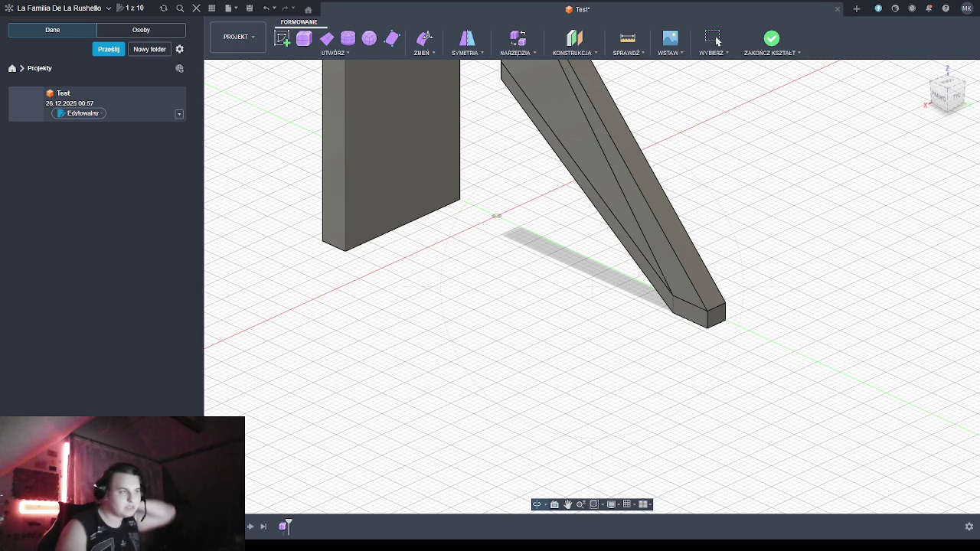
click(303, 39)
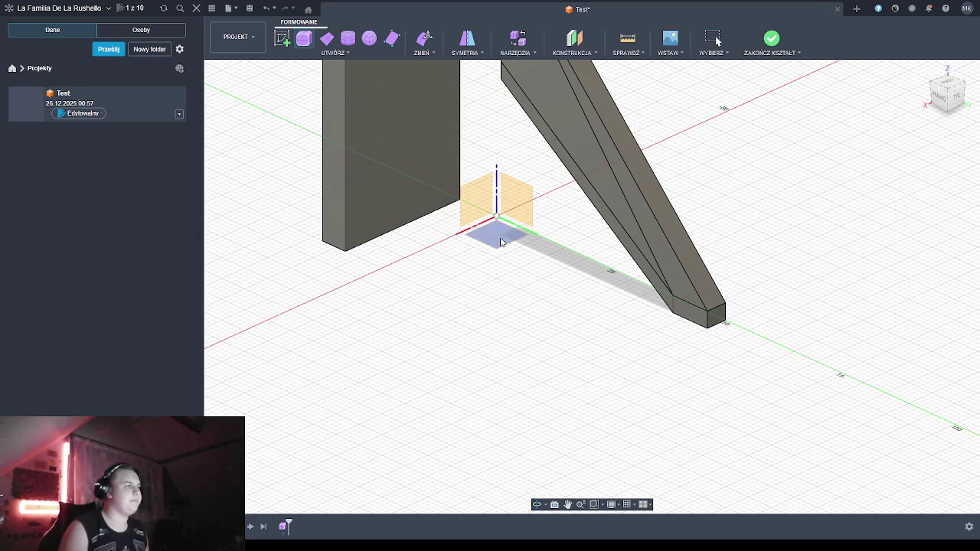
Start a box on the ground plane at the leg's foot, then cancel the footprint
click(500, 242)
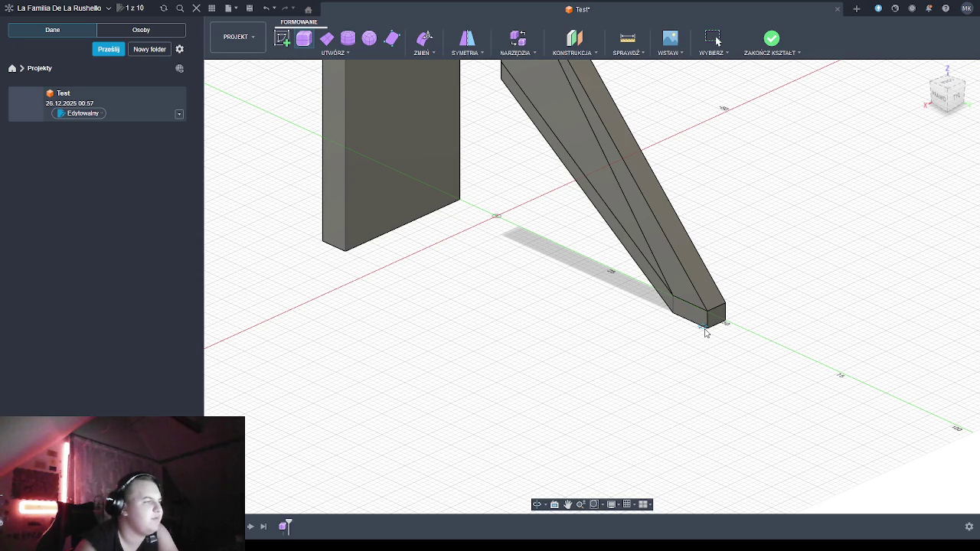
click(536, 504)
mouse_move(685, 345)
mouse_down()
mouse_move(680, 362)
mouse_move(690, 334)
mouse_up()
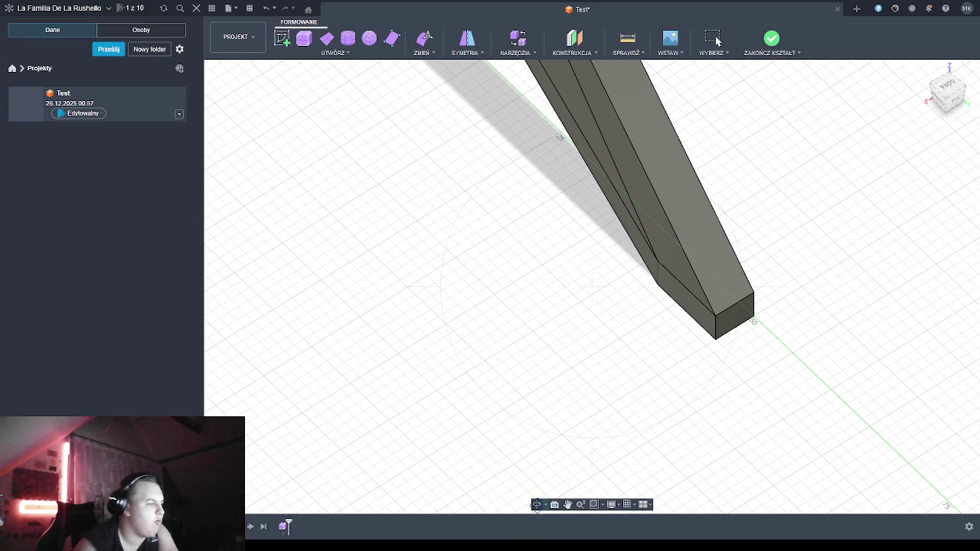
click(535, 504)
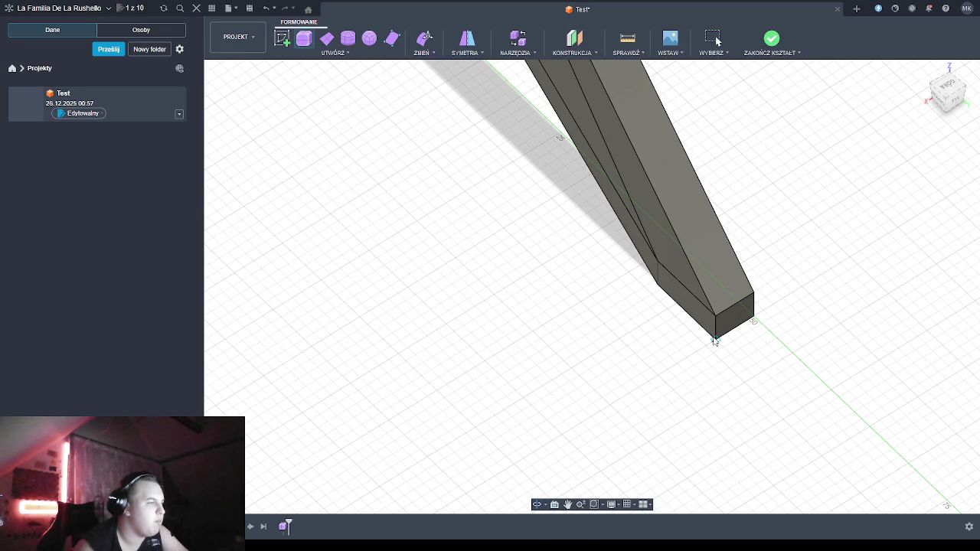
click(714, 340)
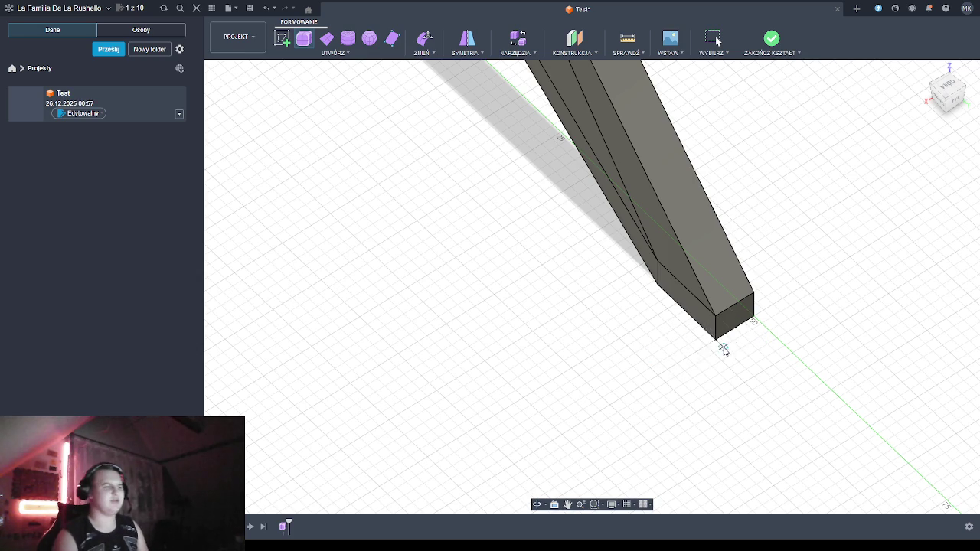
click(716, 41)
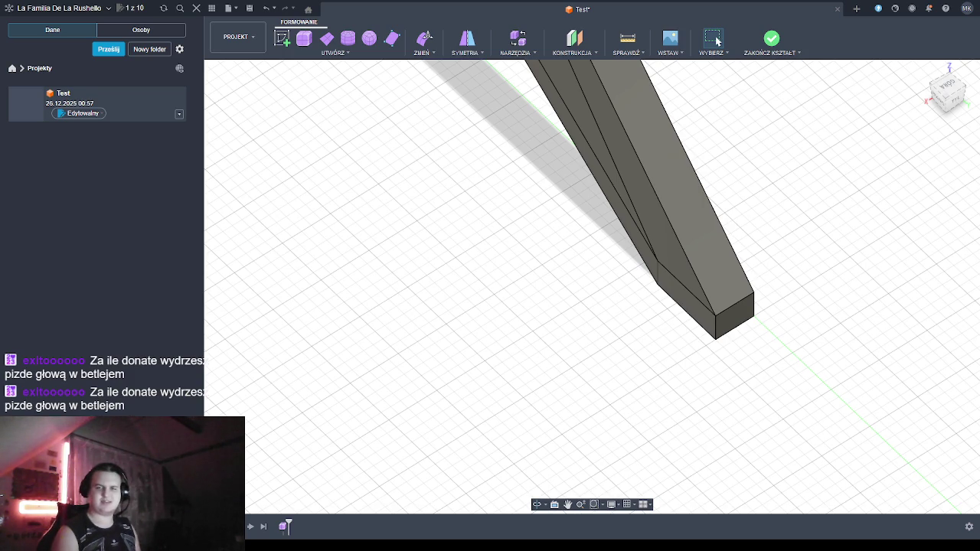
Restart the Box form on the XY ground plane, zoomed in on the leg's foot
click(303, 38)
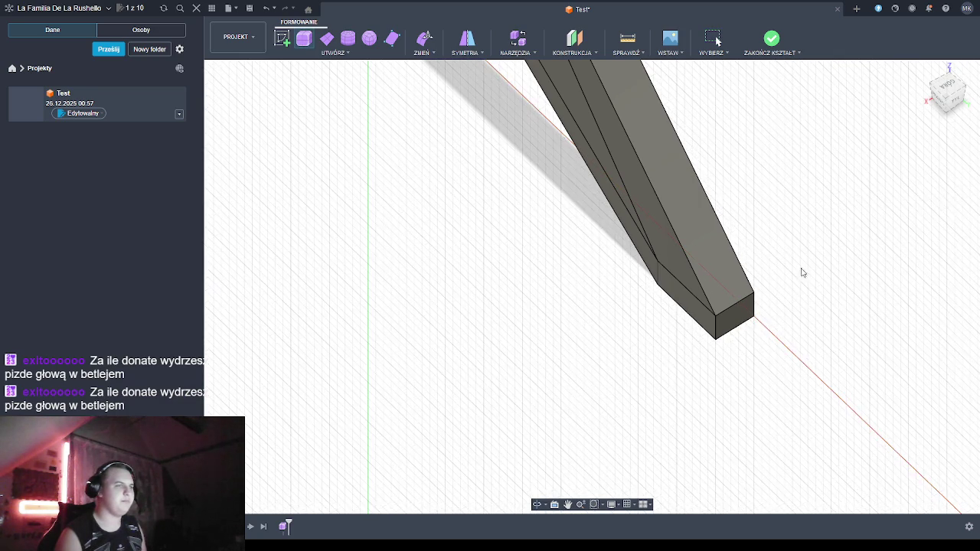
click(716, 339)
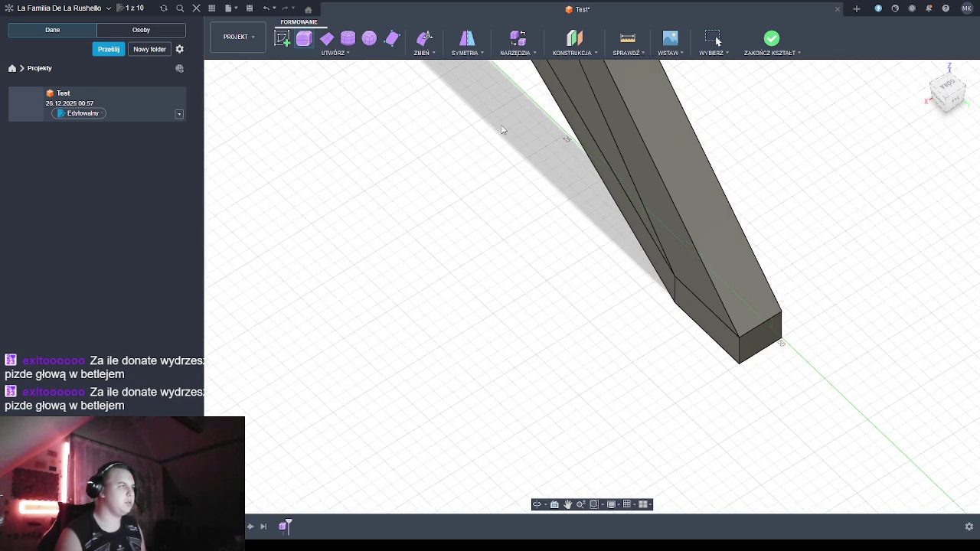
scroll(502, 130, down, 3)
scroll(497, 131, down, 2)
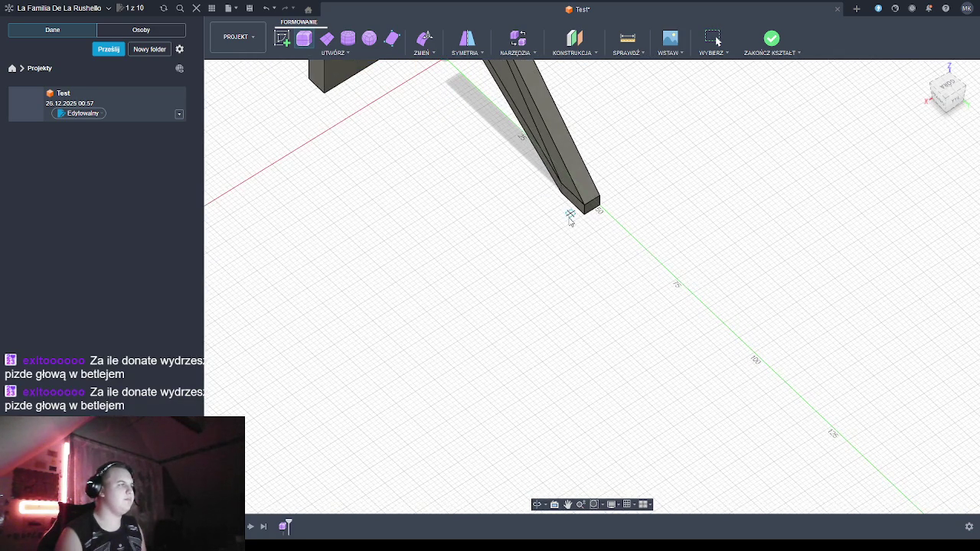
scroll(570, 216, up, 2)
scroll(574, 212, up, 2)
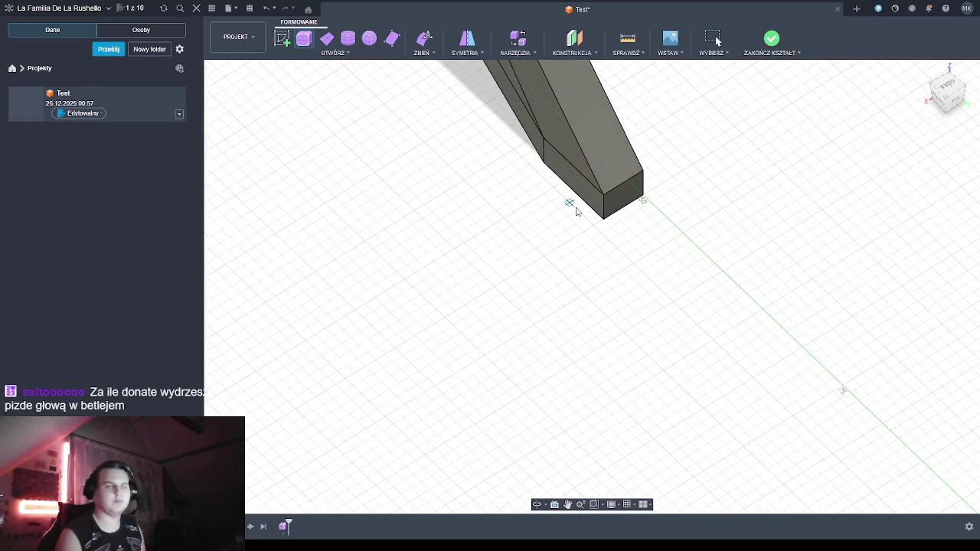
scroll(570, 205, up, 1)
scroll(628, 258, up, 1)
scroll(606, 219, up, 1)
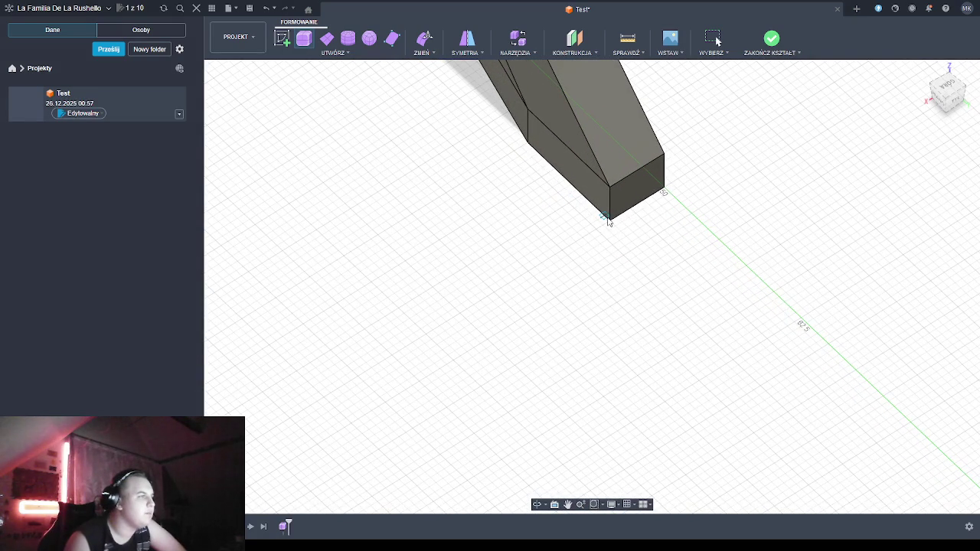
Draw the box footprint from the leg's bottom corner out across the ground plane
click(610, 222)
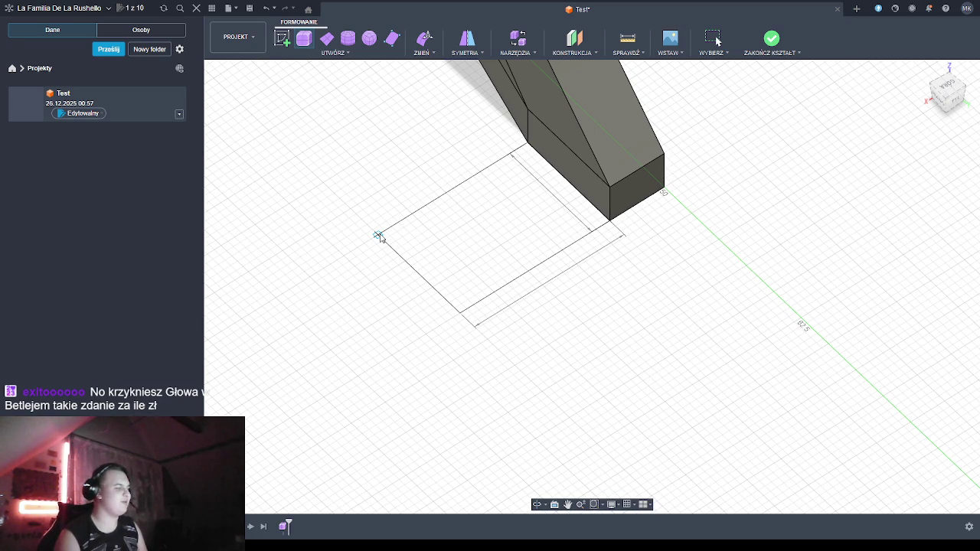
click(379, 235)
mouse_move(379, 236)
shift+middle_down()
mouse_move(555, 345)
mouse_move(557, 333)
shift+middle_up()
From a side view, drag the foot form's top down so its height reads 3.50
scroll(557, 338, up, 2)
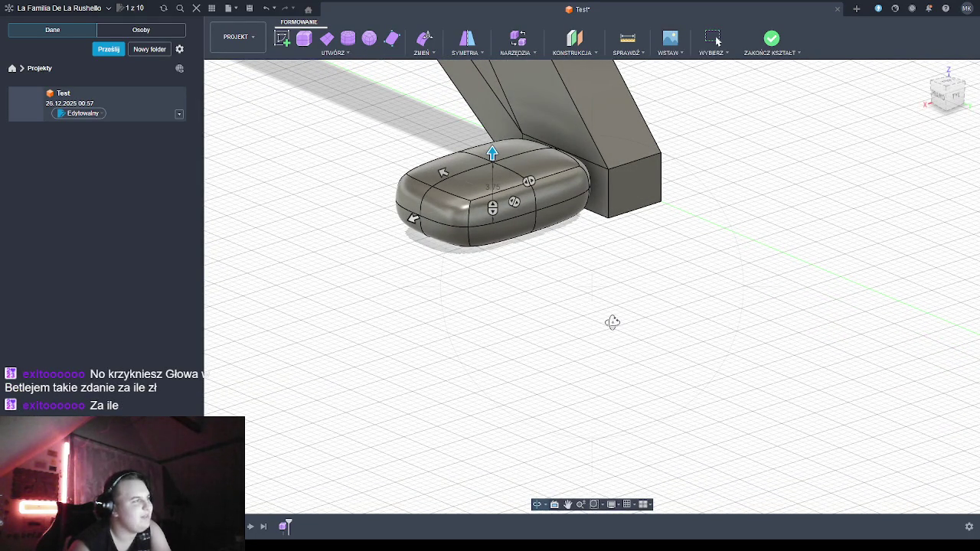
mouse_move(559, 282)
shift+middle_down()
mouse_move(623, 278)
mouse_move(577, 280)
mouse_move(586, 271)
mouse_move(593, 280)
mouse_move(571, 273)
mouse_move(575, 252)
mouse_move(531, 260)
shift+middle_up()
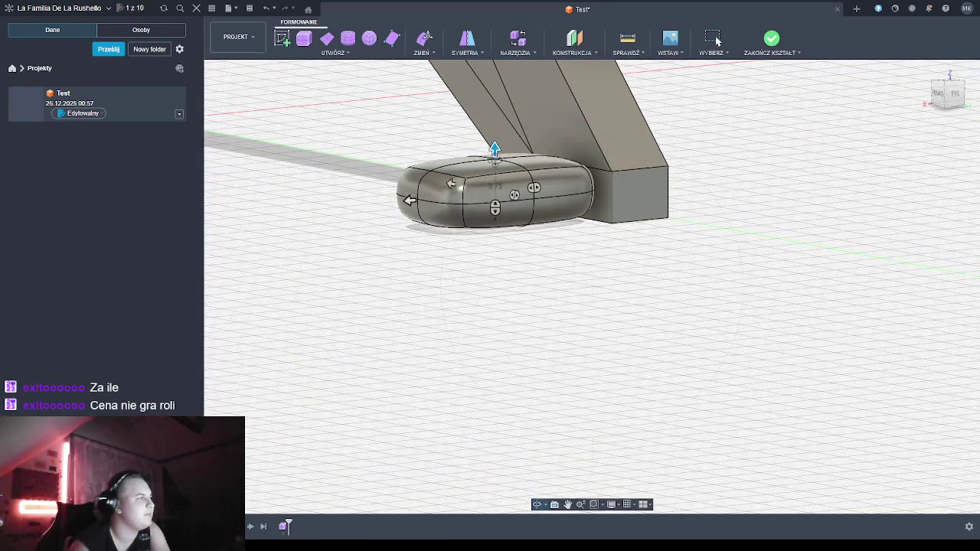
mouse_move(494, 162)
shift+middle_down()
mouse_move(499, 156)
mouse_move(617, 318)
shift+middle_up()
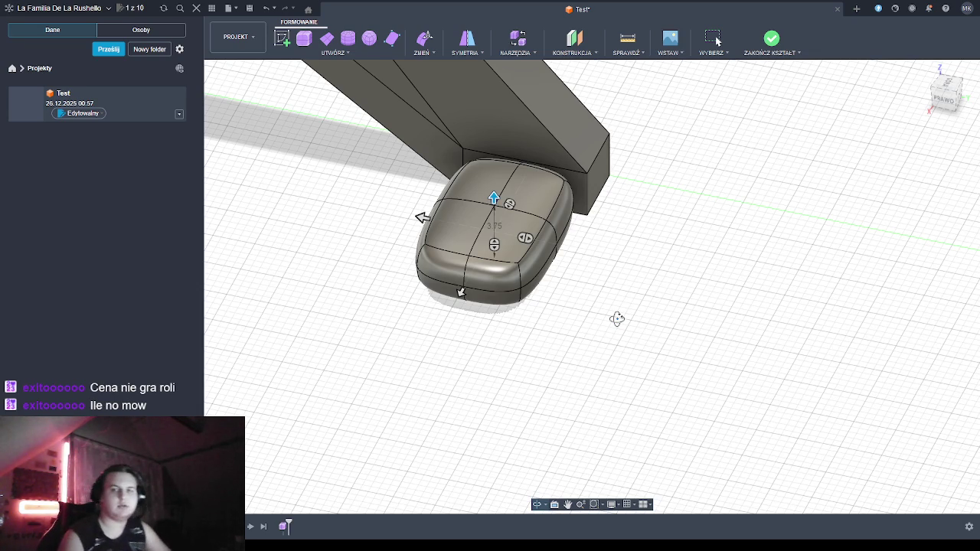
mouse_move(606, 319)
shift+middle_down()
mouse_move(575, 308)
mouse_move(568, 288)
mouse_move(577, 296)
mouse_move(553, 306)
mouse_move(528, 293)
mouse_move(547, 306)
mouse_move(581, 299)
mouse_move(573, 308)
mouse_move(619, 313)
mouse_move(543, 327)
shift+middle_up()
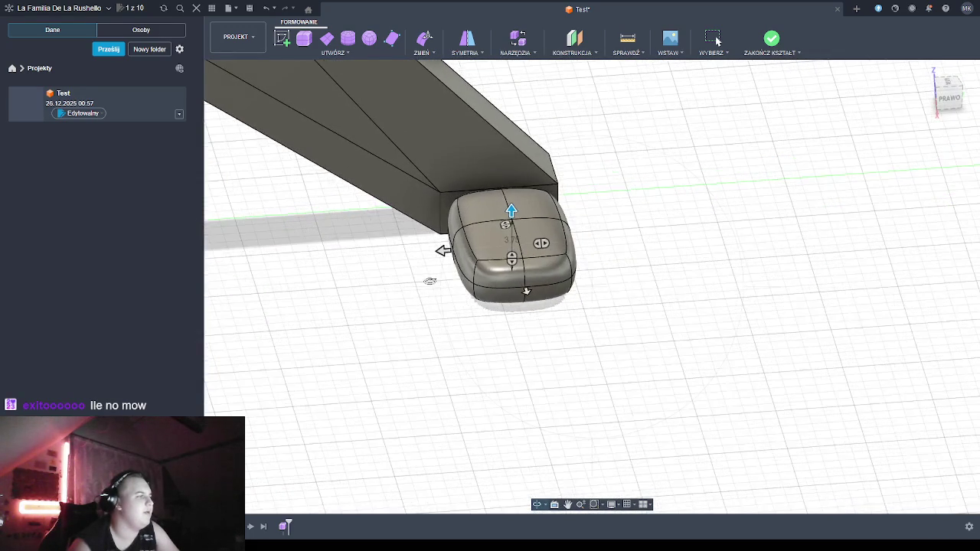
scroll(420, 279, up, 3)
shift+middle_drag(748, 205, 677, 215)
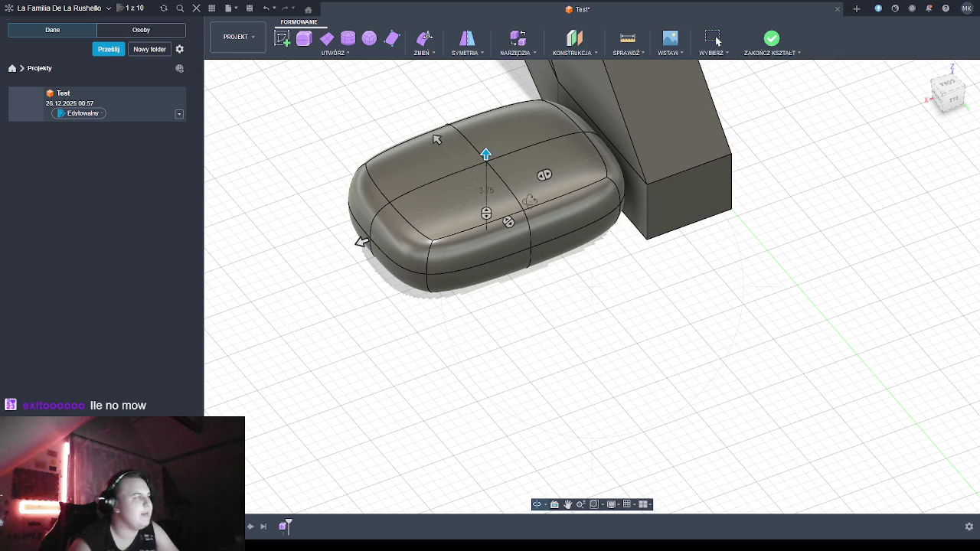
shift+middle_drag(645, 281, 628, 258)
mouse_move(534, 246)
middle_down()
mouse_move(651, 310)
mouse_move(645, 300)
middle_up()
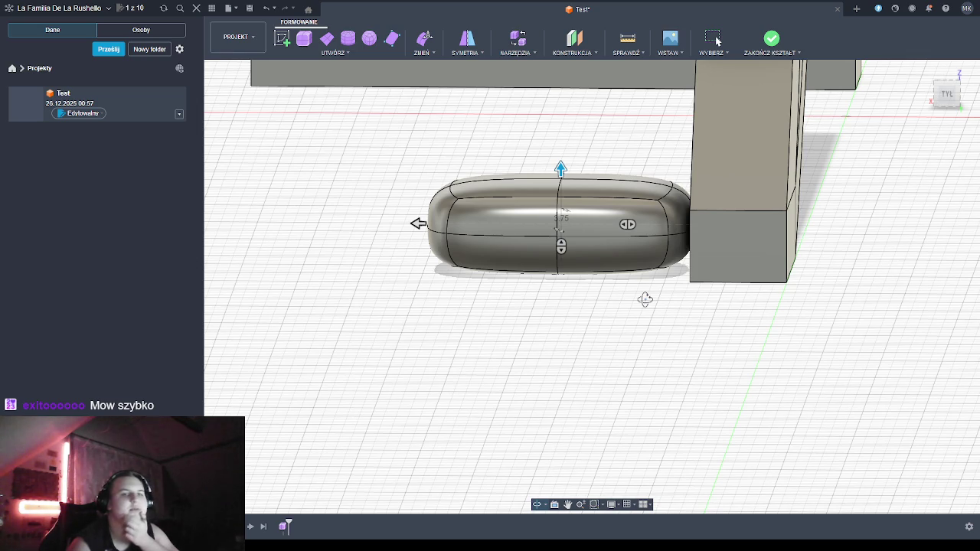
mouse_move(644, 299)
shift+middle_down()
mouse_move(679, 306)
mouse_move(650, 291)
shift+middle_up()
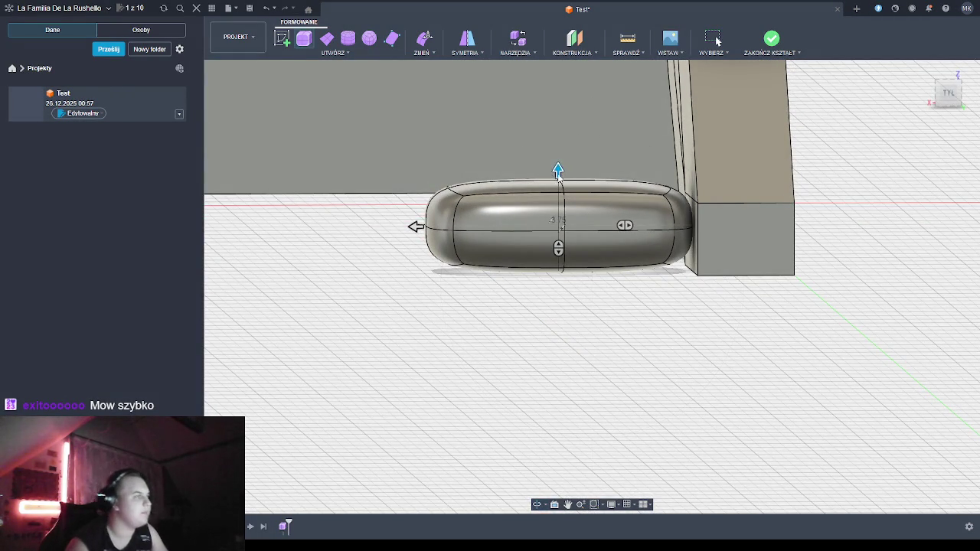
drag(557, 170, 559, 176)
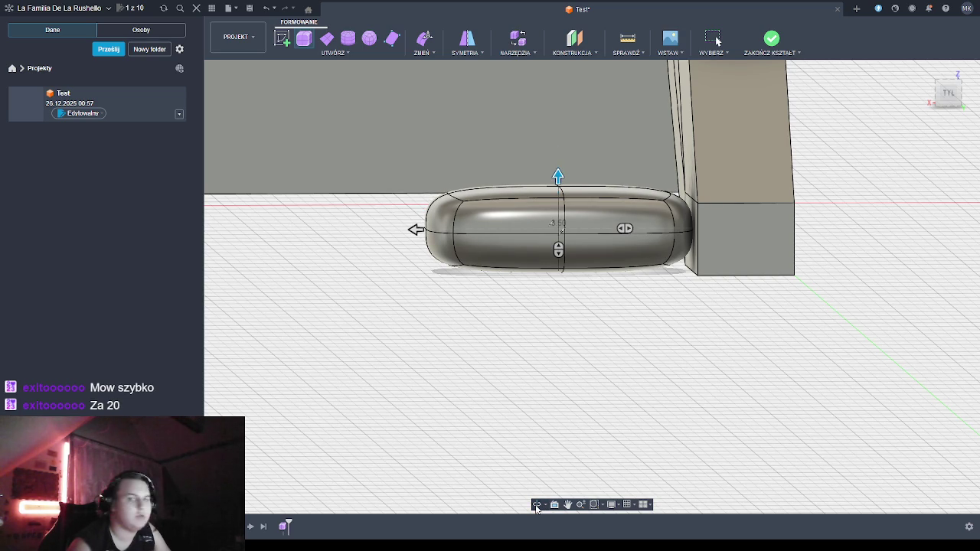
click(536, 505)
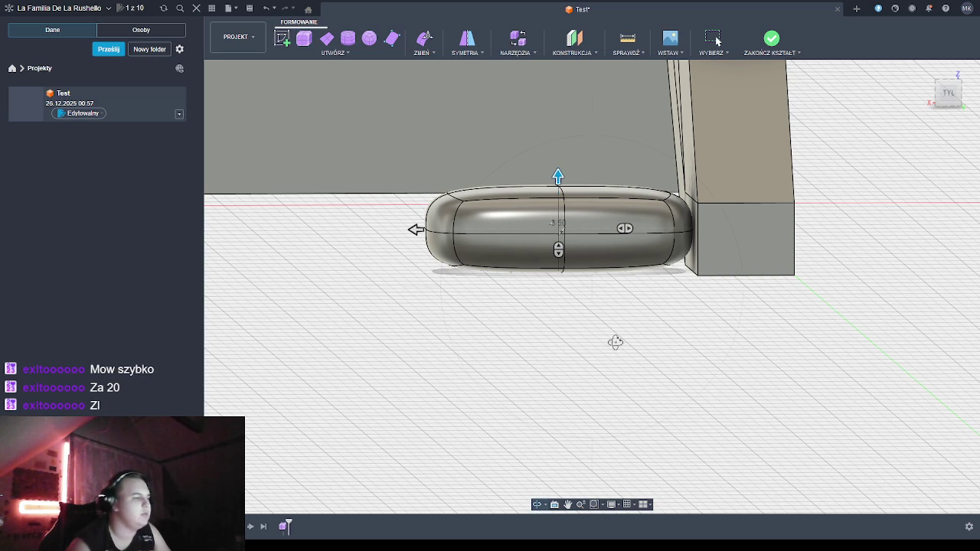
mouse_move(597, 332)
mouse_down()
mouse_move(693, 357)
mouse_move(680, 396)
mouse_move(673, 361)
mouse_up()
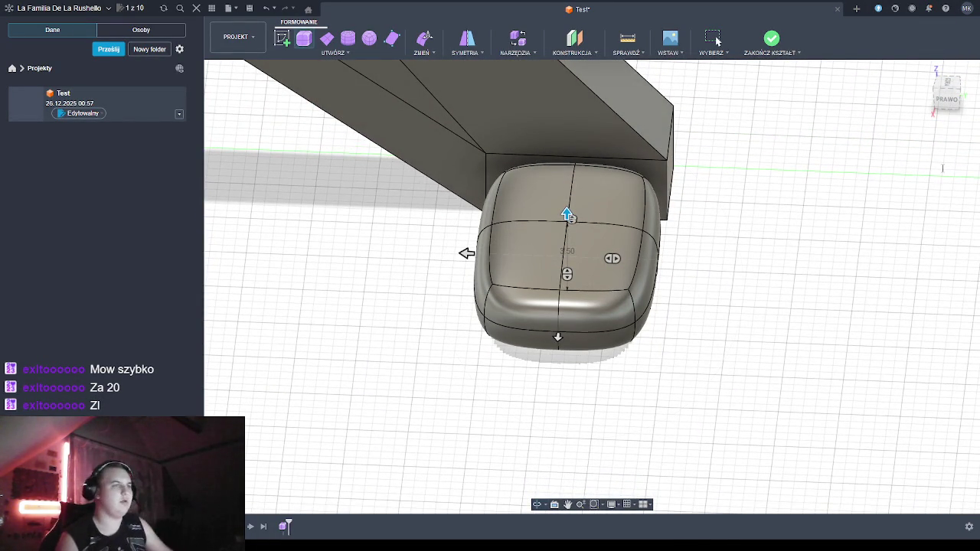
Undo the last two foot form edits and select the foot form's top face
key(ctrl+z)
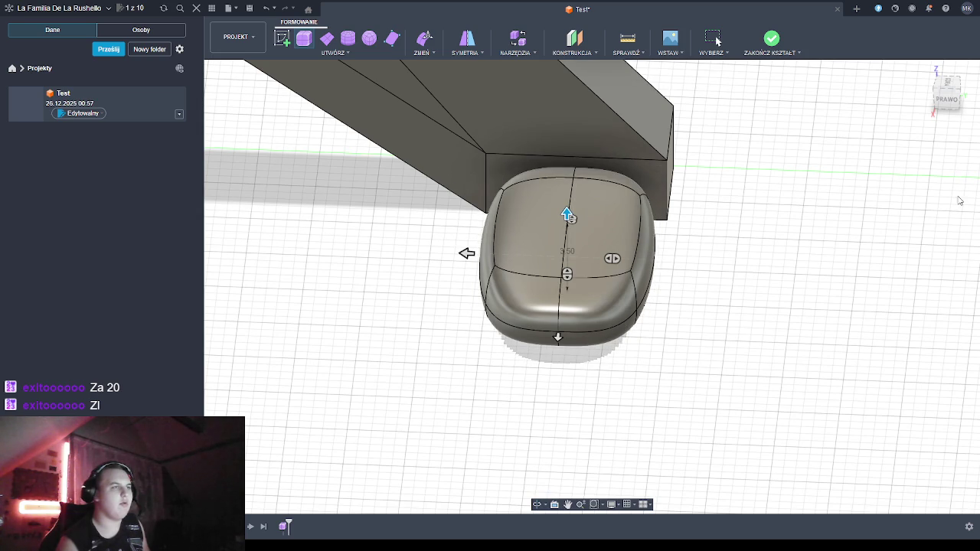
key(ctrl+z)
key(ctrl+z)
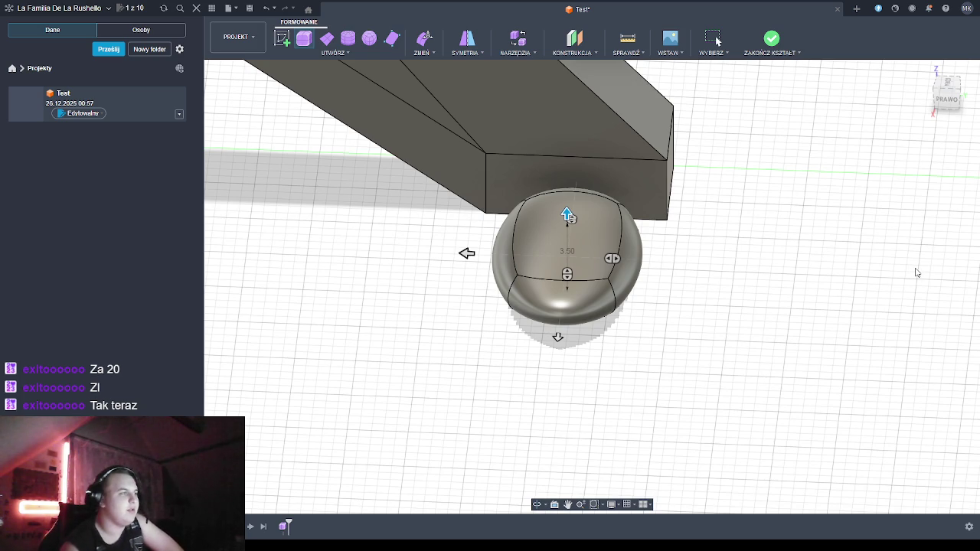
click(916, 272)
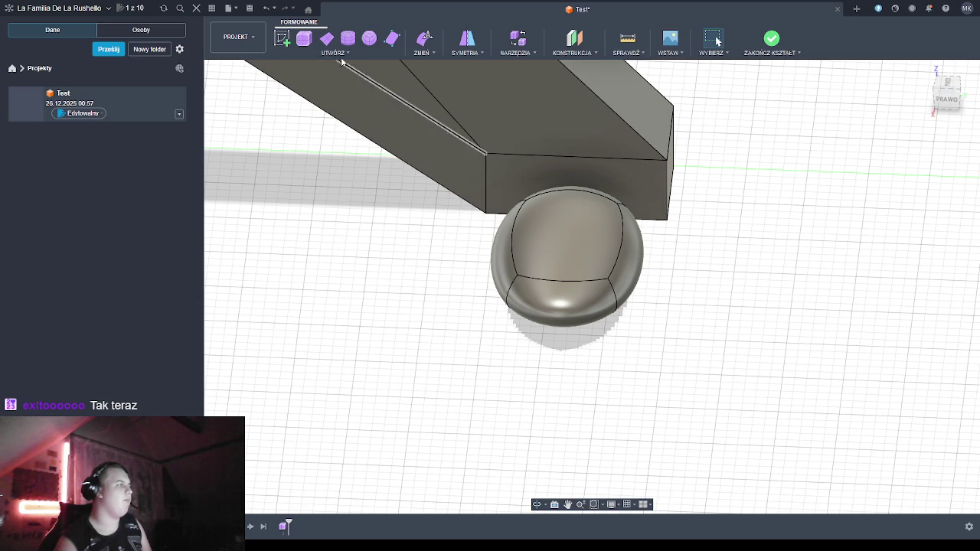
click(598, 262)
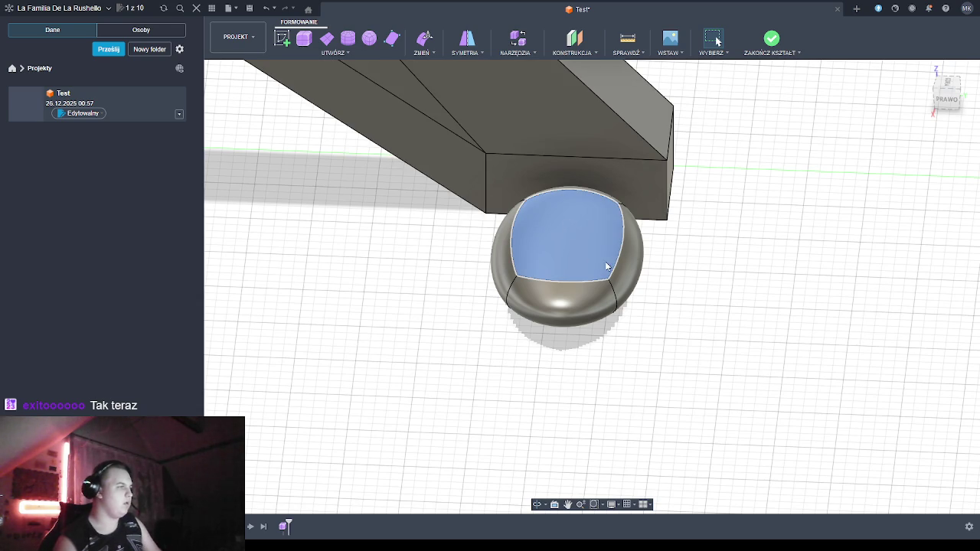
Show the foot form in box display and orbit to look down onto the block
key(alt+1)
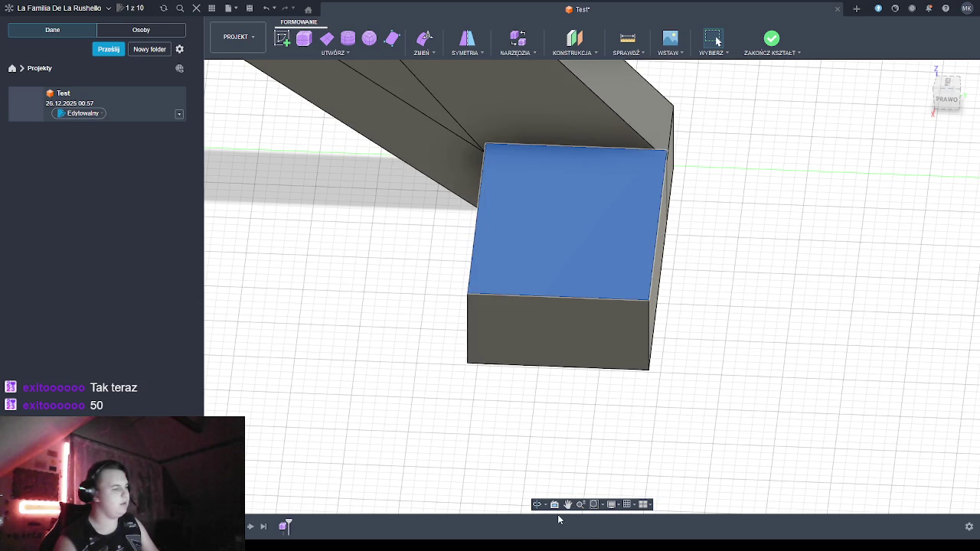
click(535, 504)
mouse_move(693, 383)
mouse_down()
mouse_move(721, 369)
mouse_move(678, 360)
mouse_move(695, 372)
mouse_move(643, 300)
mouse_up()
drag(551, 185, 575, 306)
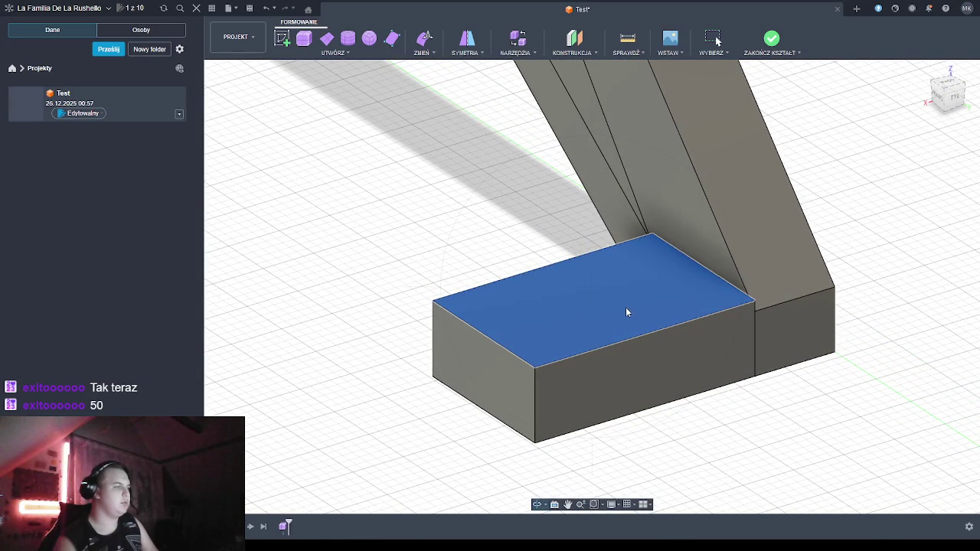
right_drag(626, 306, 714, 332)
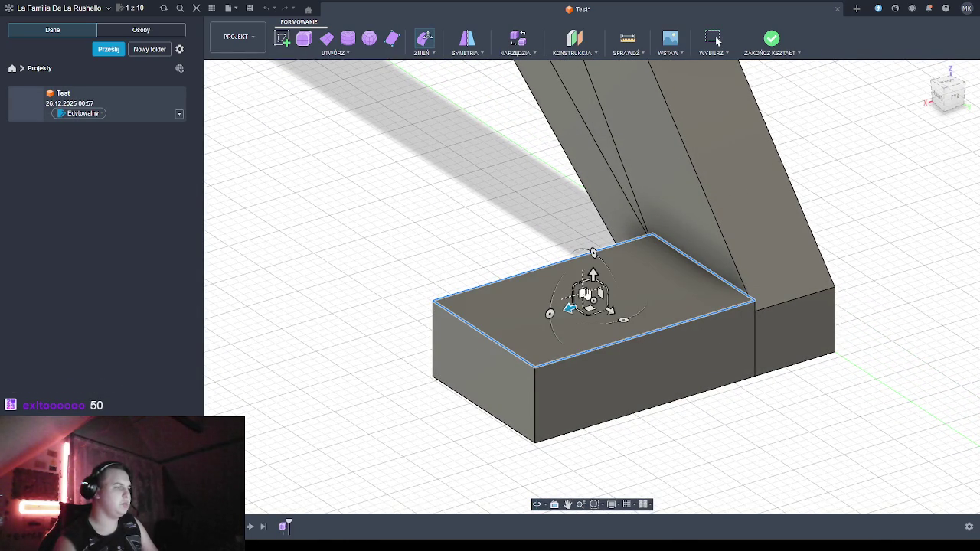
Move the block's top face down with Edit Form to flatten it
key(Escape)
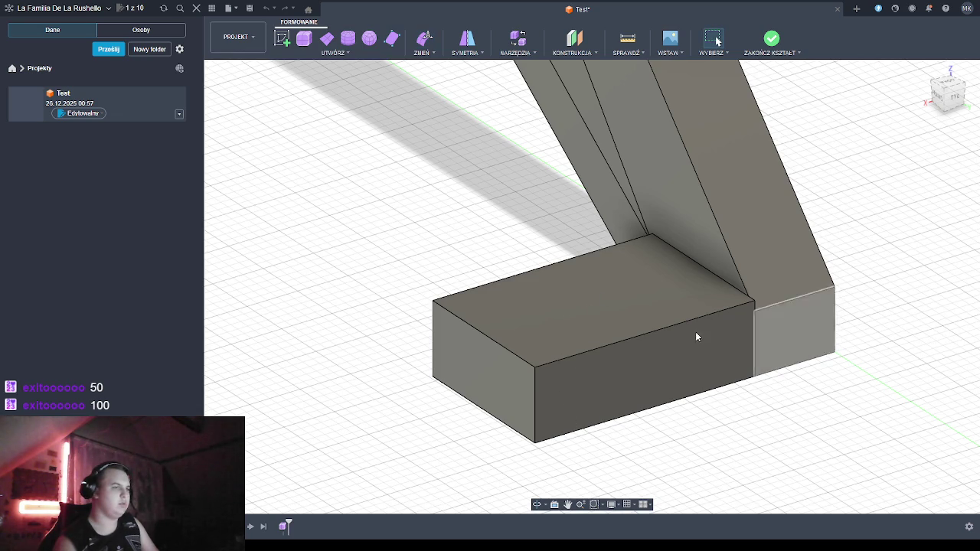
click(579, 323)
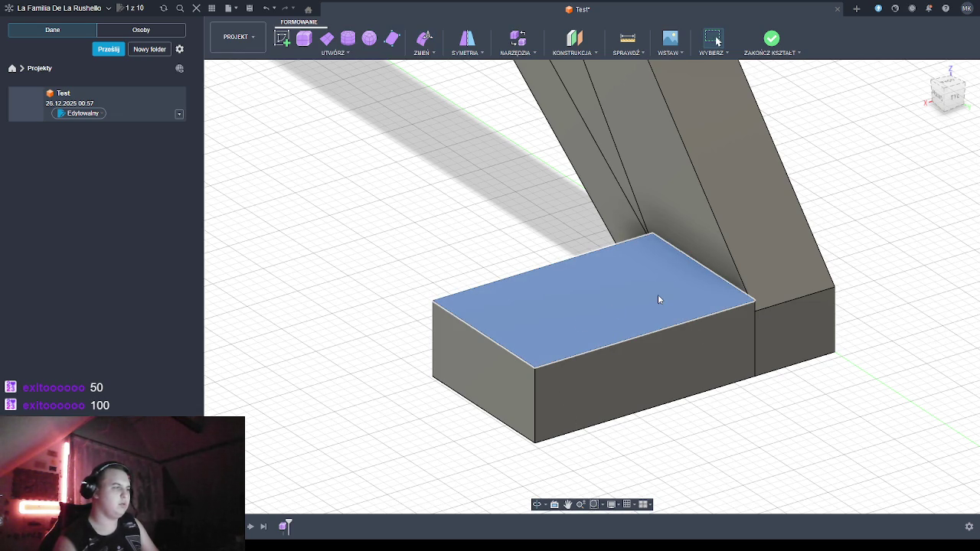
key(e)
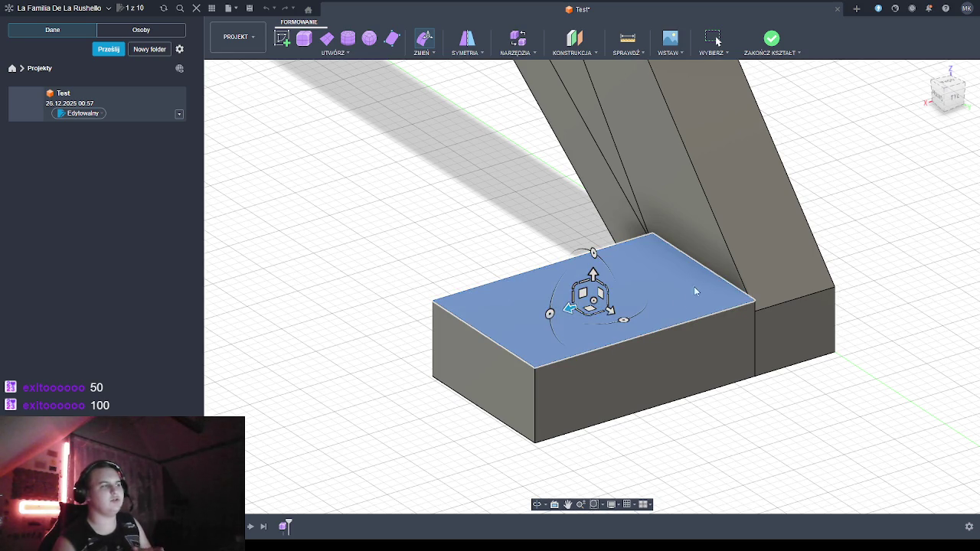
drag(593, 274, 593, 286)
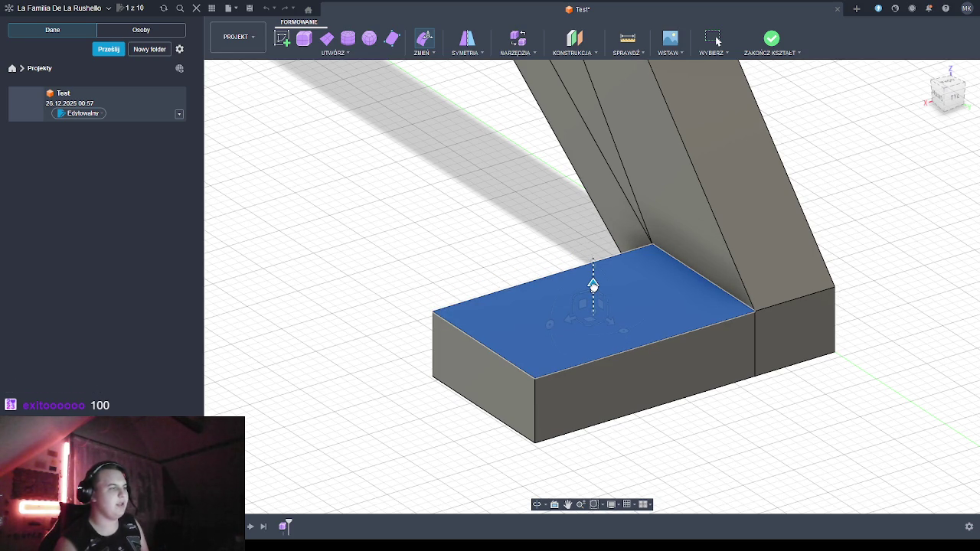
Orbit and pan to inspect the flattened block, then select the end face beneath the leg
click(538, 505)
mouse_move(396, 411)
mouse_down()
mouse_move(510, 377)
mouse_move(547, 311)
mouse_move(490, 398)
mouse_move(447, 422)
mouse_move(354, 393)
mouse_move(376, 394)
mouse_move(383, 398)
mouse_move(328, 403)
mouse_move(337, 417)
mouse_move(390, 414)
mouse_move(382, 390)
mouse_up()
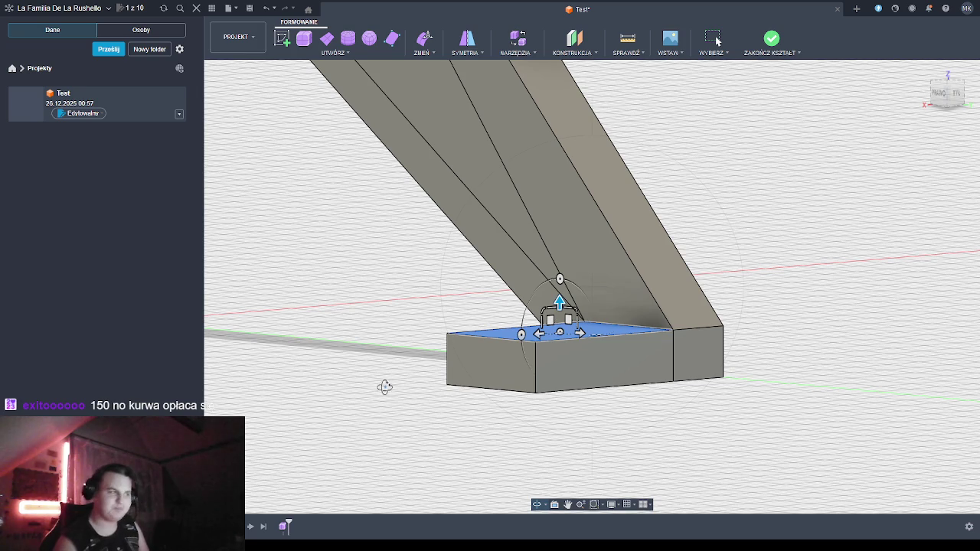
drag(476, 411, 456, 436)
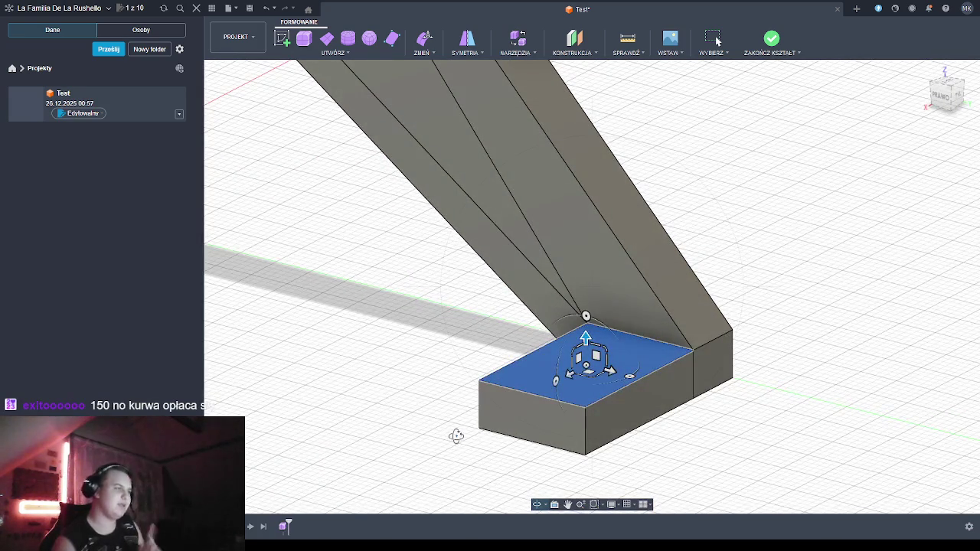
mouse_move(687, 422)
mouse_down()
mouse_move(702, 427)
mouse_move(665, 418)
mouse_move(691, 408)
mouse_move(629, 413)
mouse_move(685, 409)
mouse_move(660, 415)
mouse_up()
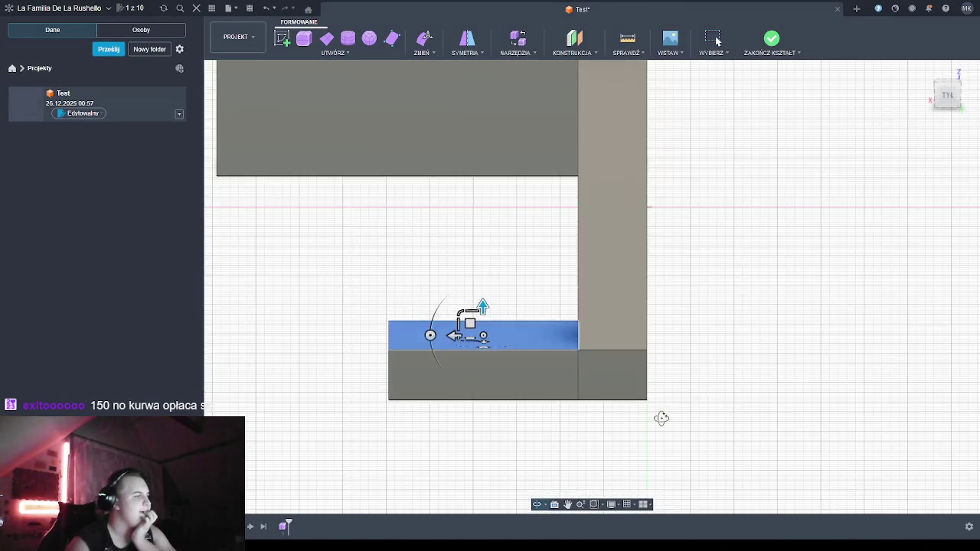
middle_drag(787, 391, 625, 420)
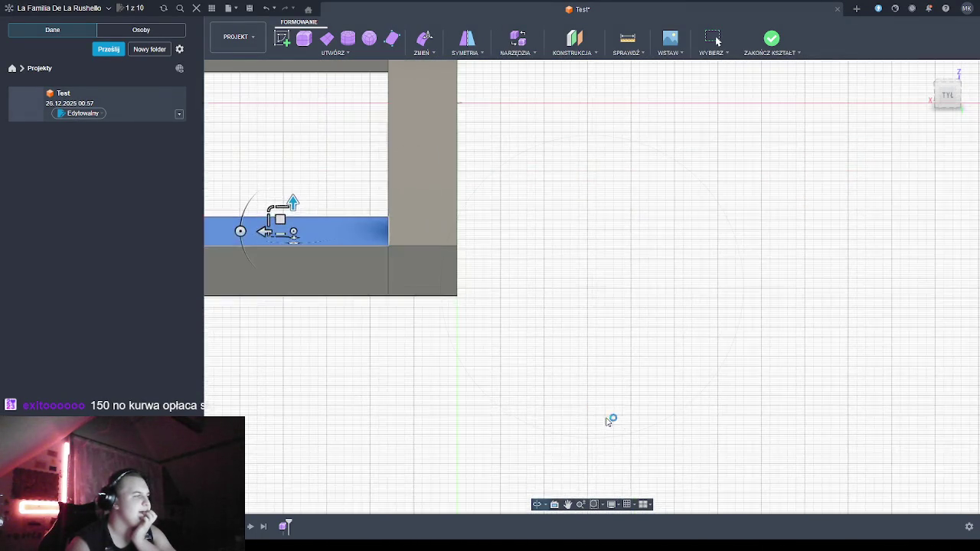
mouse_move(360, 334)
middle_down()
mouse_move(500, 245)
mouse_move(619, 252)
mouse_move(629, 271)
mouse_move(592, 296)
middle_up()
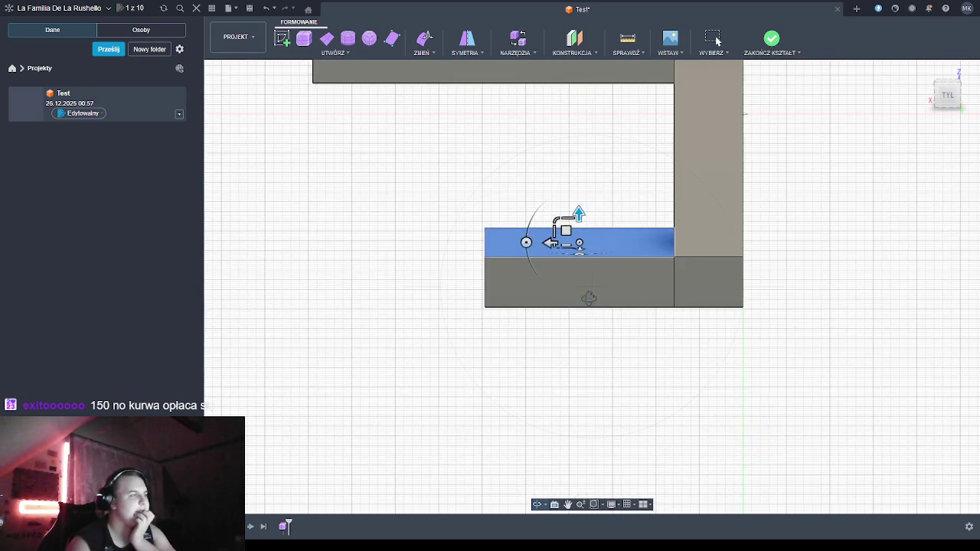
shift+middle_drag(568, 374, 586, 376)
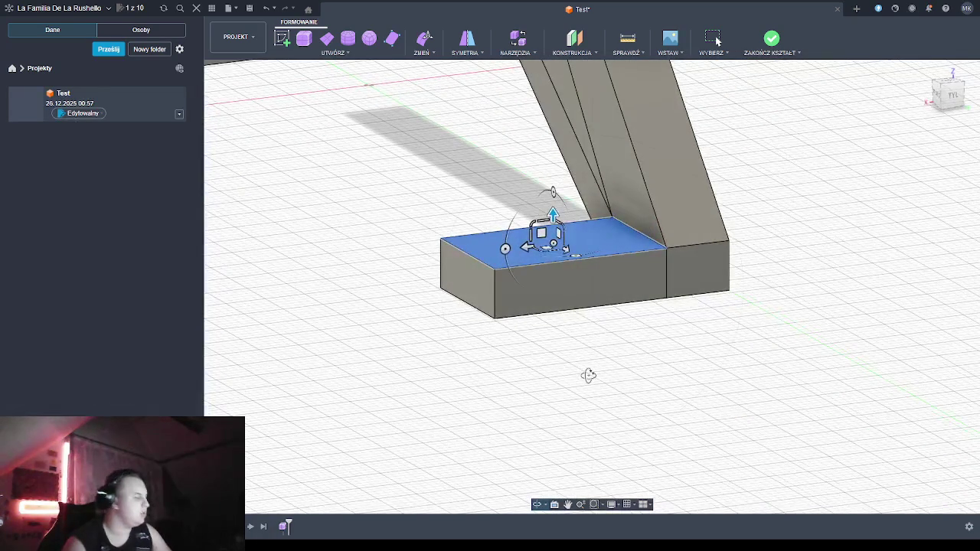
click(696, 249)
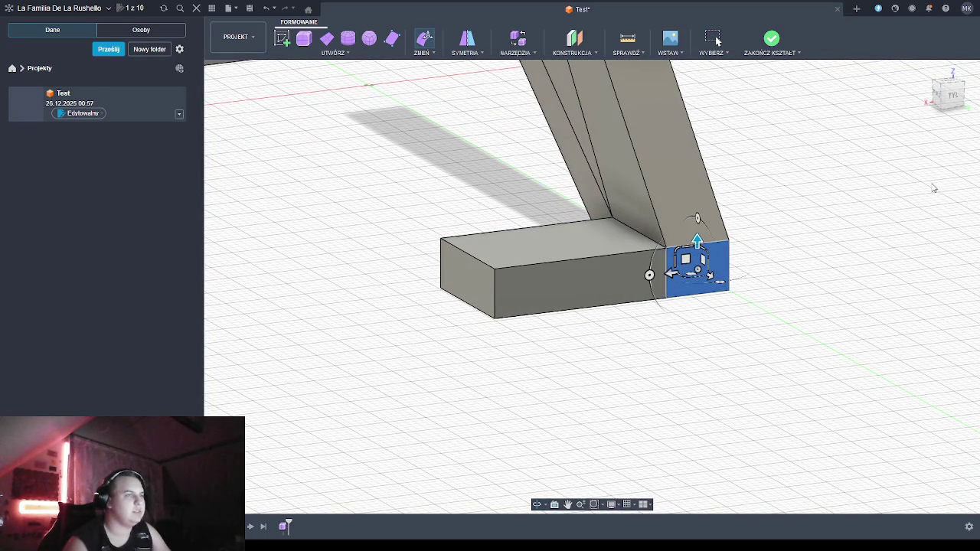
Select the leg end's top edge and drag it up beside the foot block
click(778, 240)
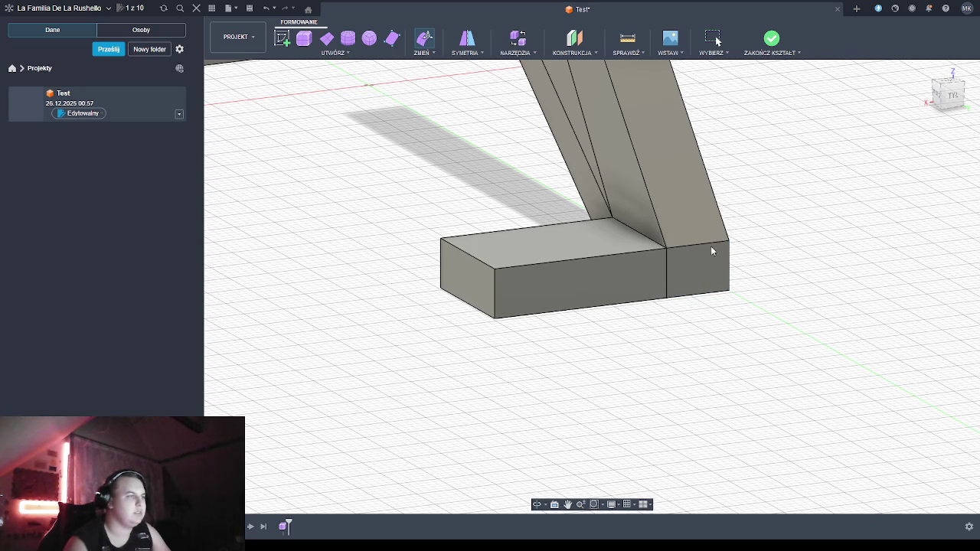
click(705, 242)
drag(698, 216, 695, 233)
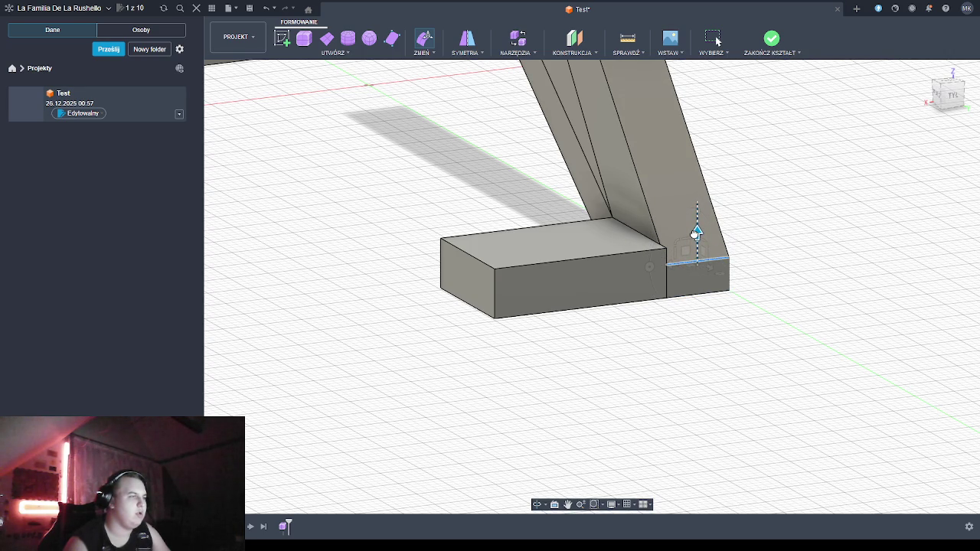
mouse_move(695, 233)
mouse_down()
mouse_move(694, 219)
mouse_move(696, 234)
mouse_up()
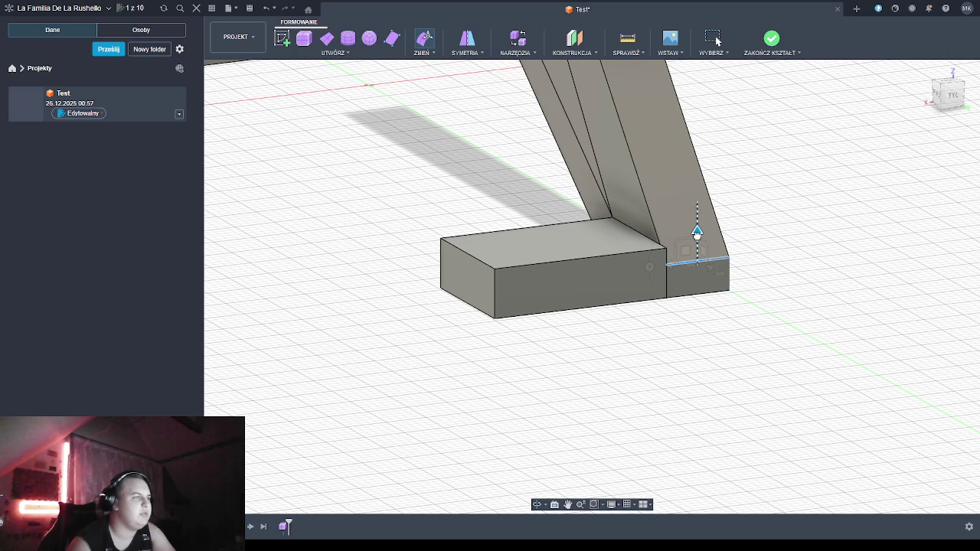
drag(696, 233, 696, 215)
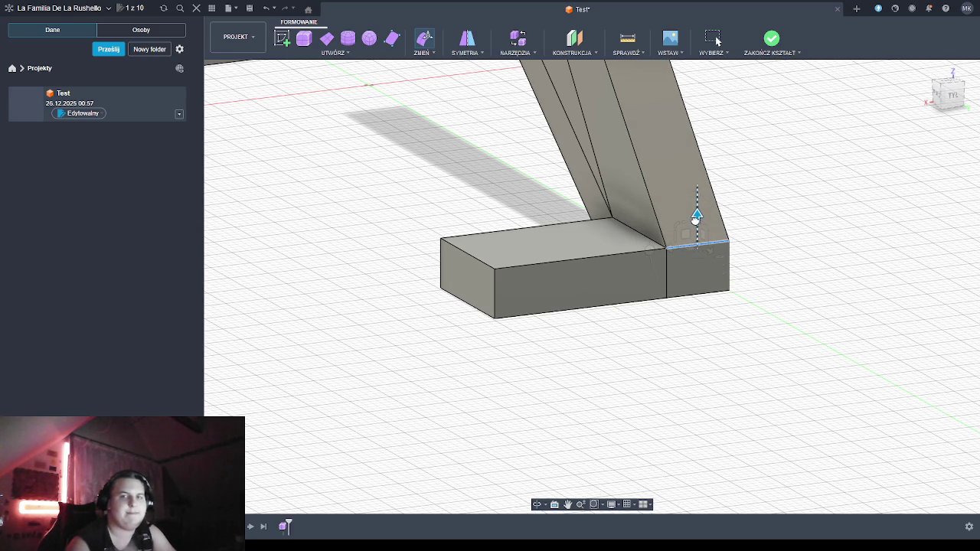
drag(696, 216, 696, 224)
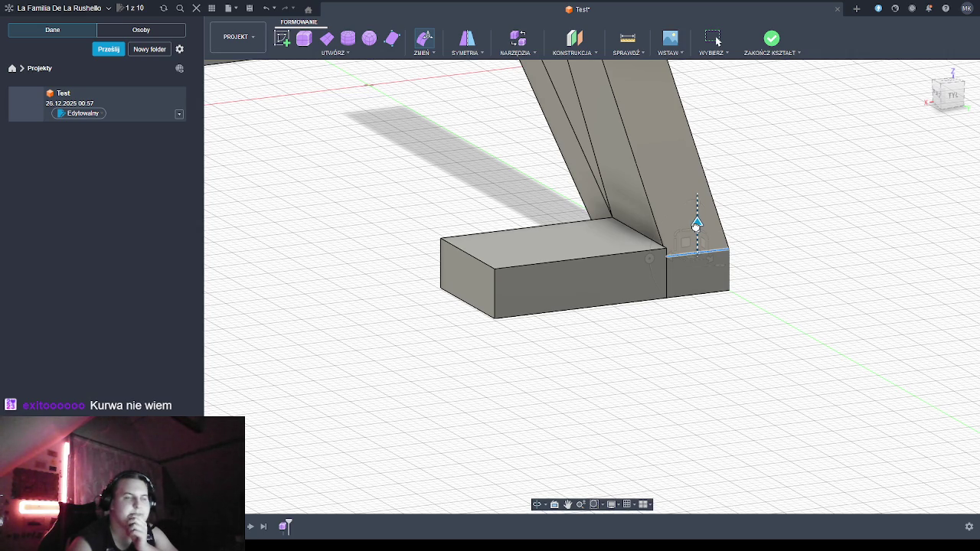
drag(696, 224, 697, 233)
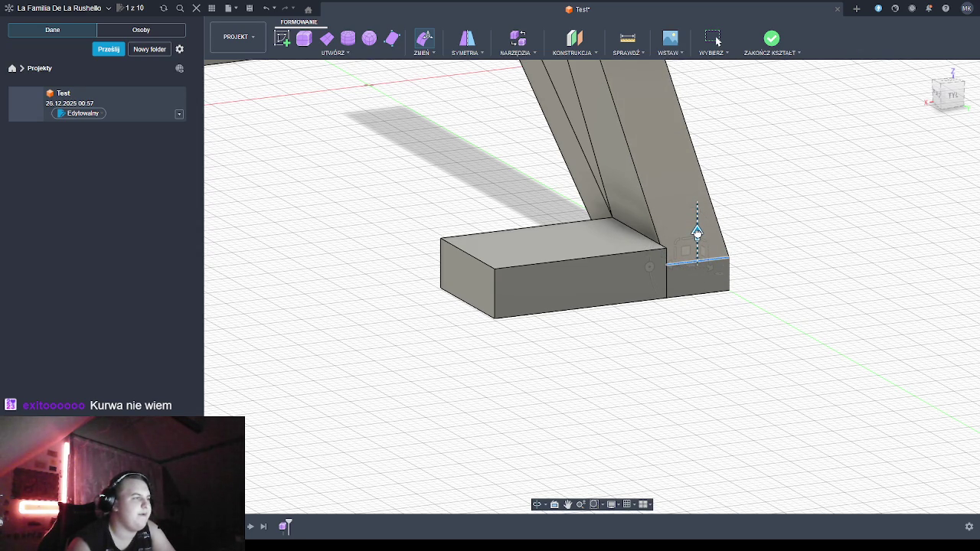
drag(697, 232, 697, 231)
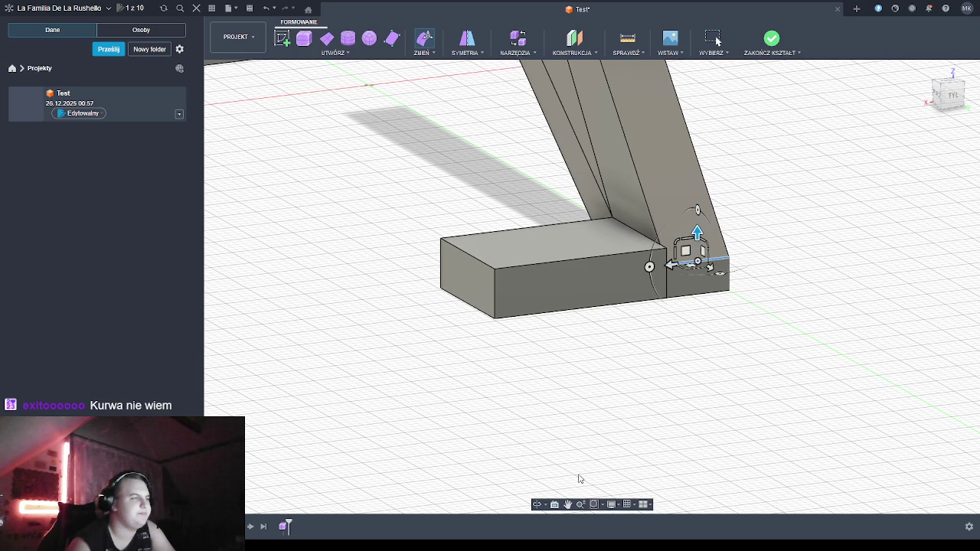
Orbit to check the raised leg end, then select the foot block's top edge
click(536, 504)
mouse_move(599, 389)
mouse_down()
mouse_move(612, 405)
mouse_move(534, 411)
mouse_up()
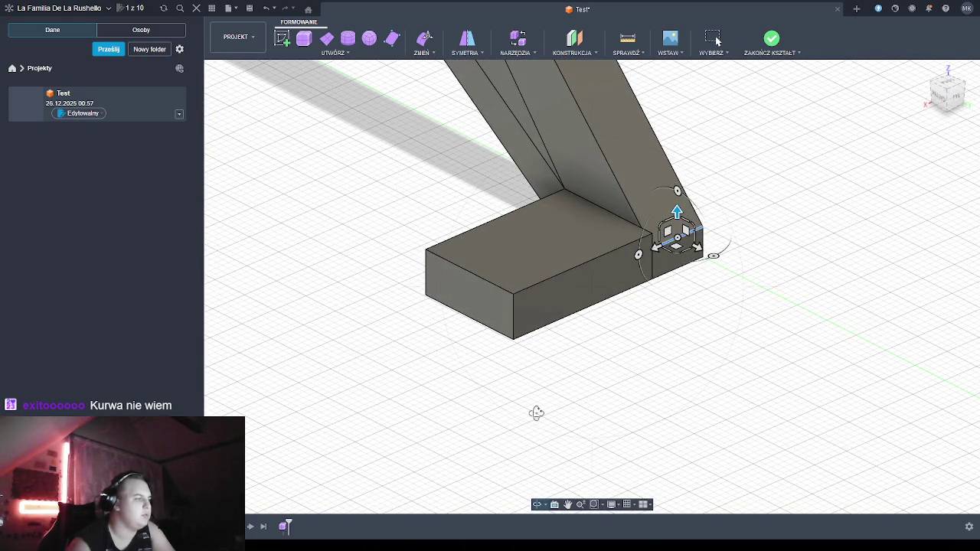
key(Escape)
click(547, 253)
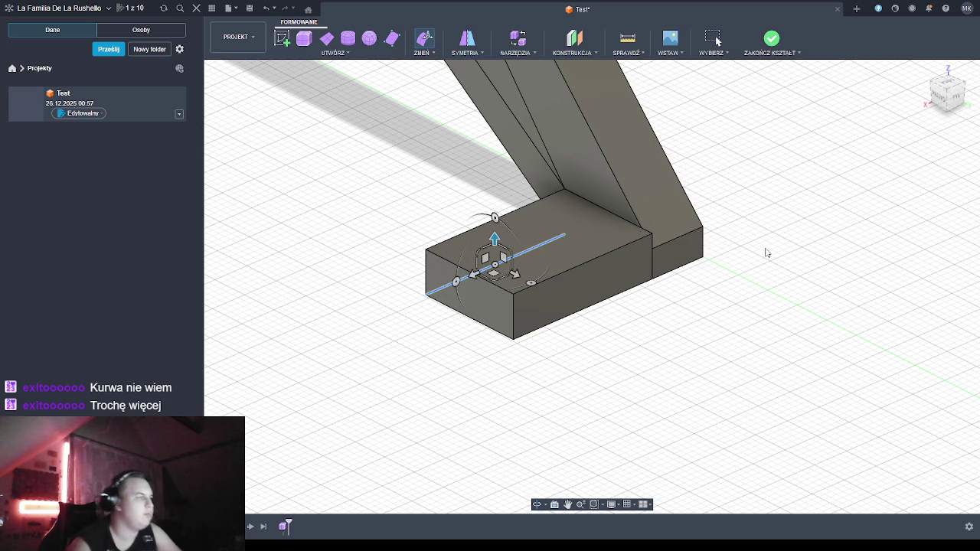
Push the foot block's top face down slightly, then orbit to a low side-on view
click(617, 403)
click(546, 250)
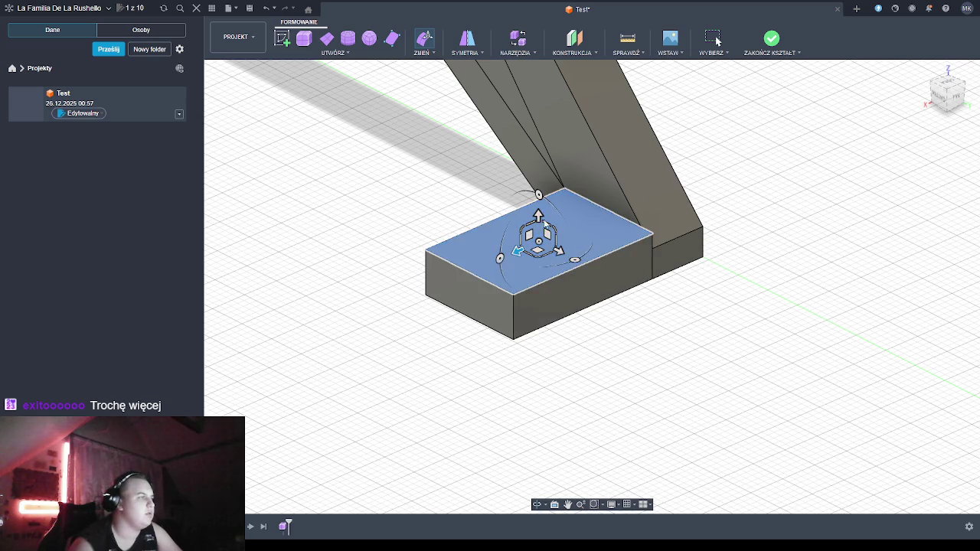
drag(538, 216, 539, 233)
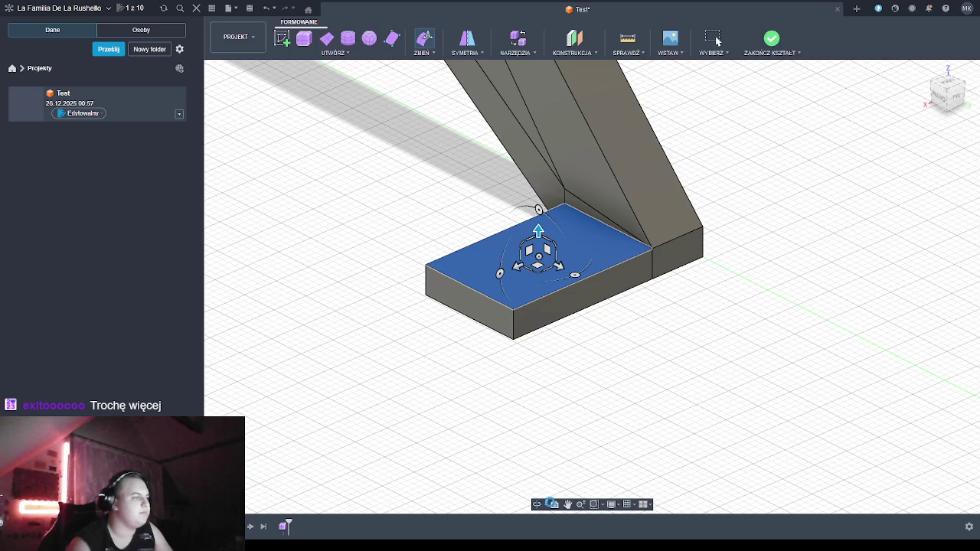
key(Escape)
click(536, 503)
mouse_move(597, 452)
mouse_down()
mouse_move(668, 383)
mouse_move(808, 389)
mouse_up()
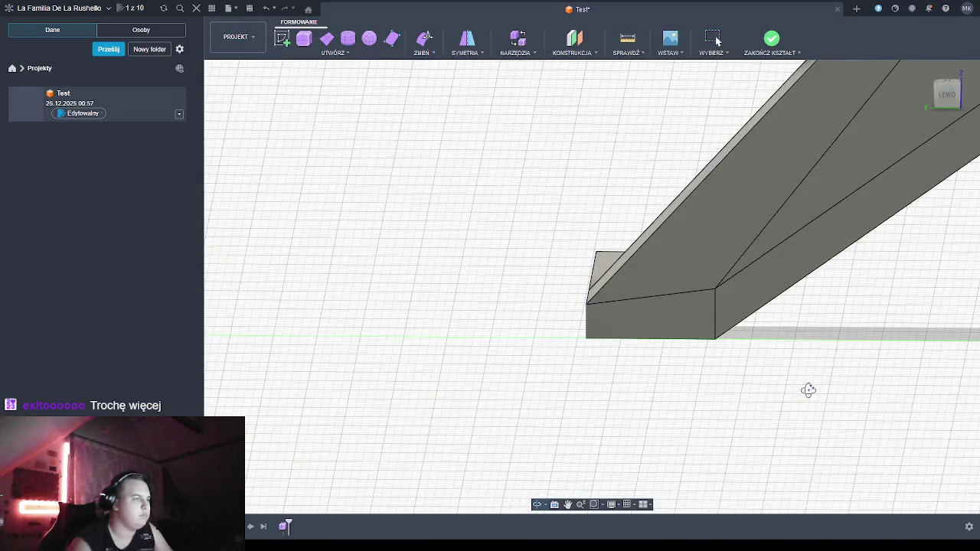
drag(760, 376, 738, 386)
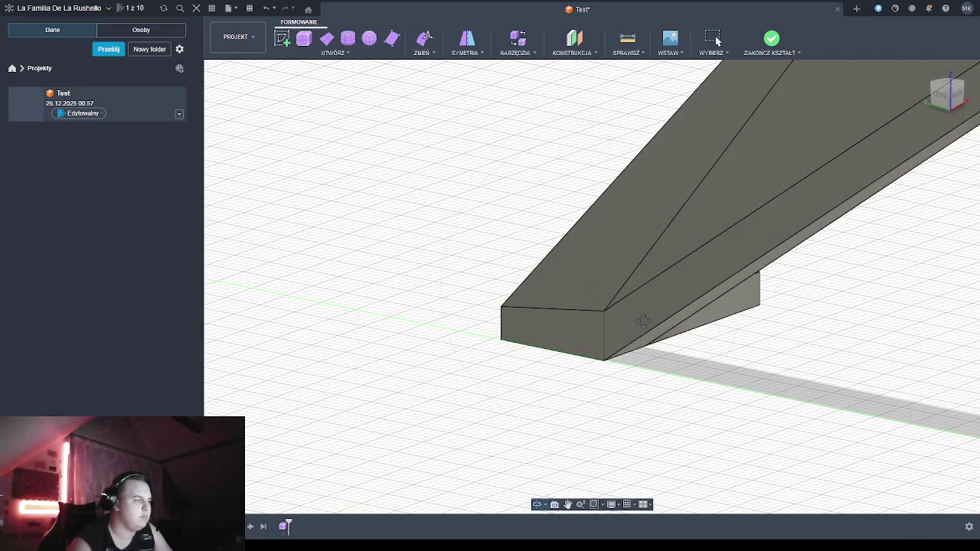
key(Escape)
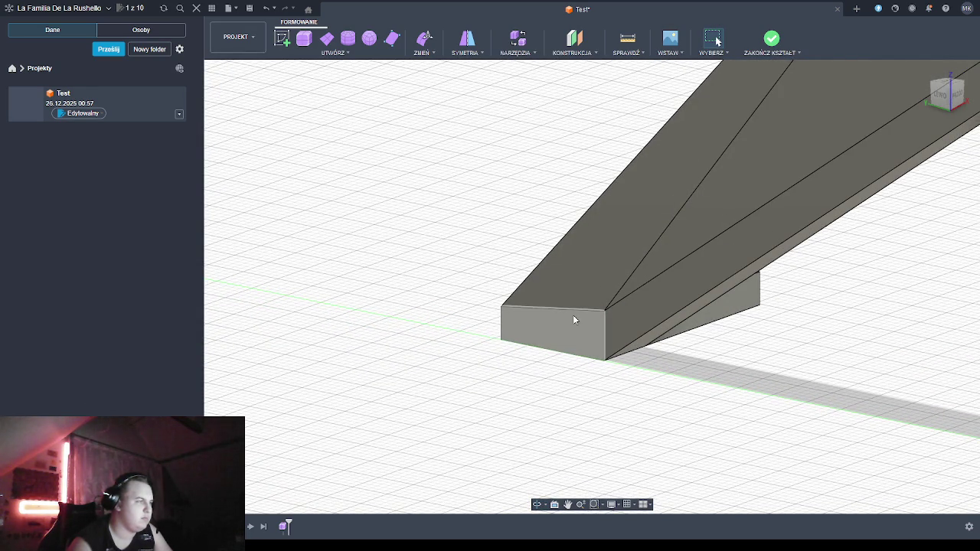
click(579, 322)
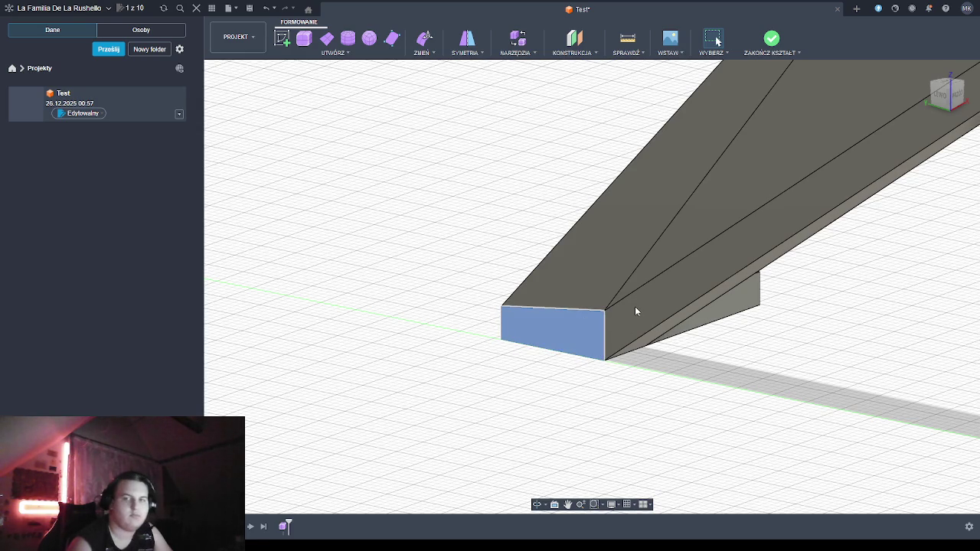
key(e)
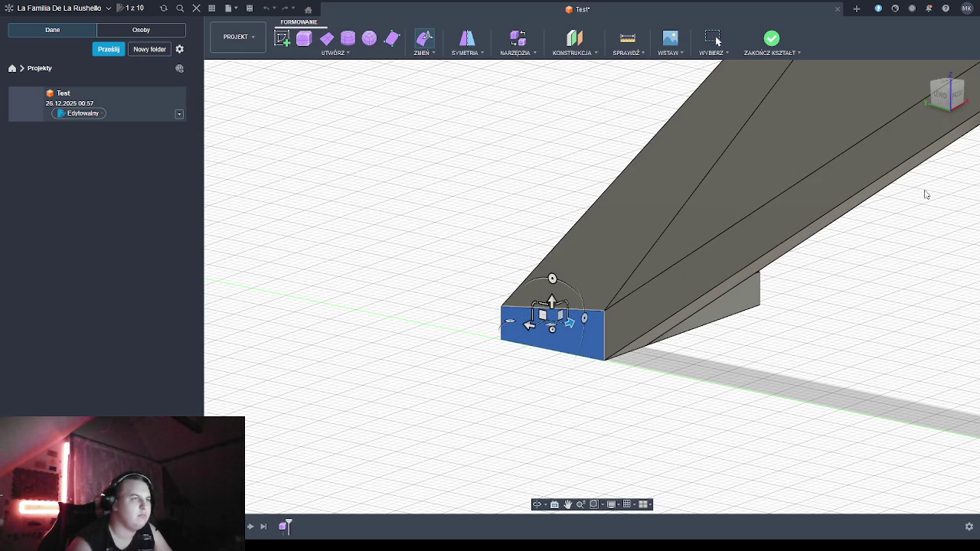
click(545, 409)
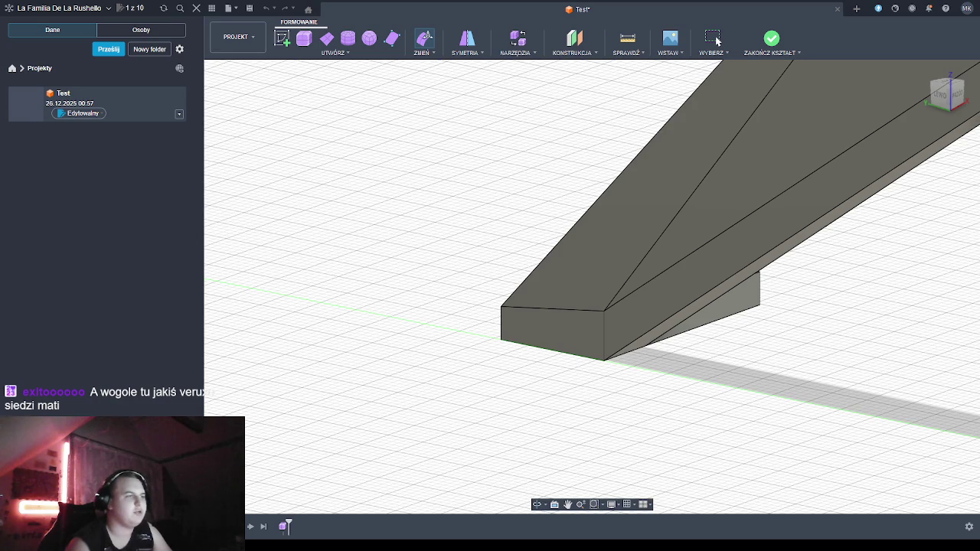
click(536, 504)
mouse_move(551, 461)
mouse_down()
mouse_move(665, 414)
mouse_move(765, 415)
mouse_move(752, 424)
mouse_up()
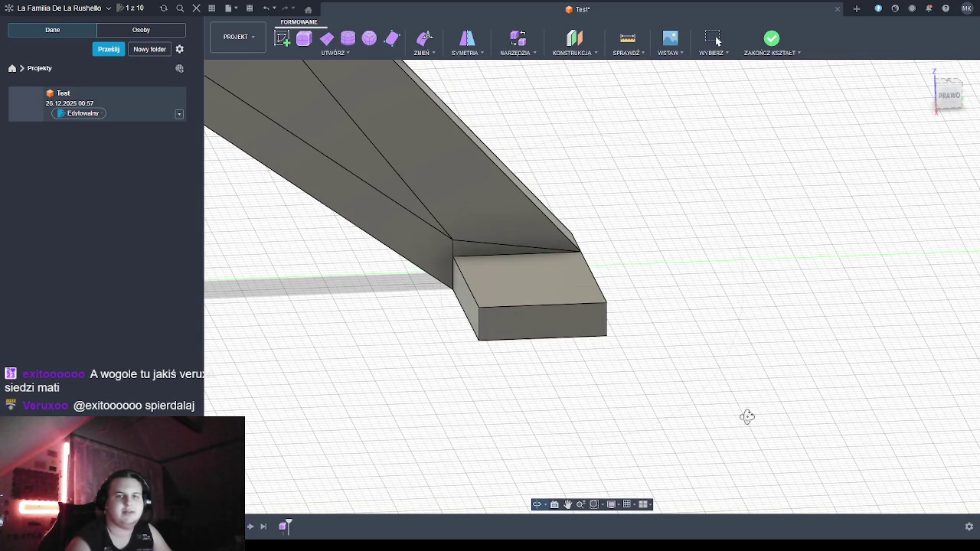
drag(564, 400, 545, 404)
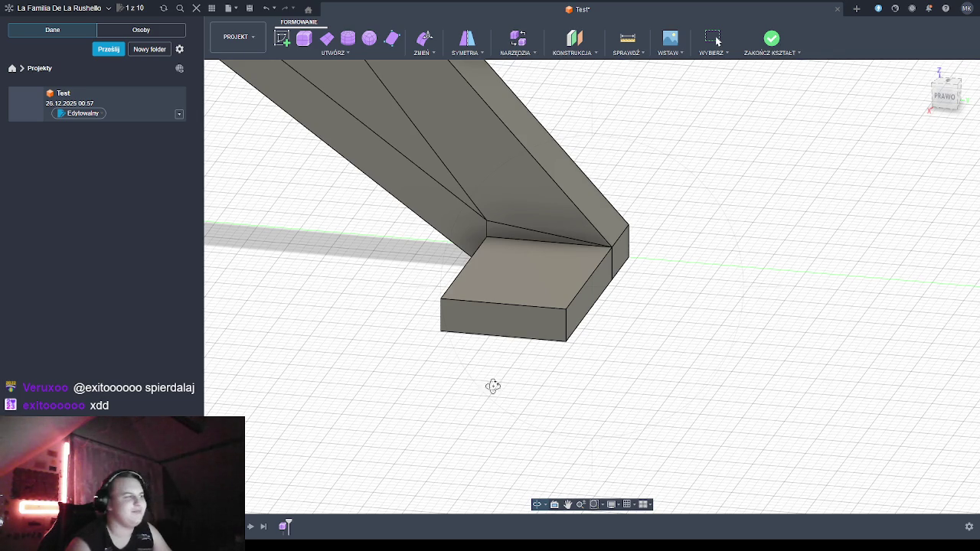
drag(566, 372, 595, 372)
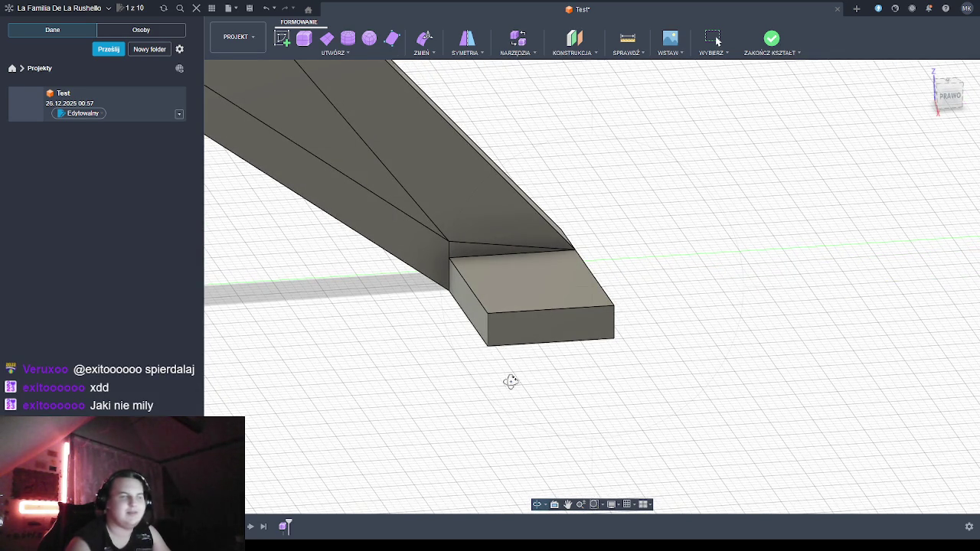
drag(518, 379, 507, 380)
key(Escape)
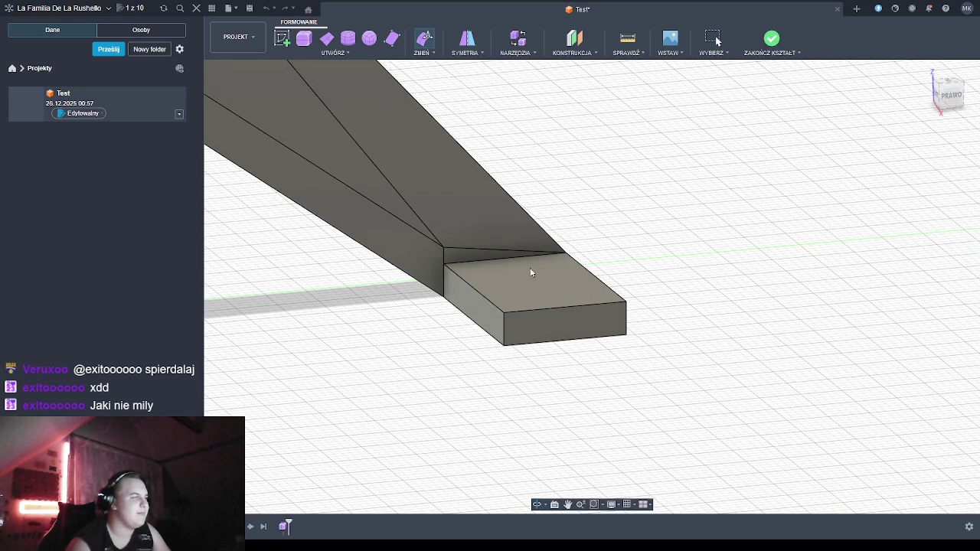
Drag the leg/foot junction vertex down onto the block's top corner, then orbit back
click(443, 250)
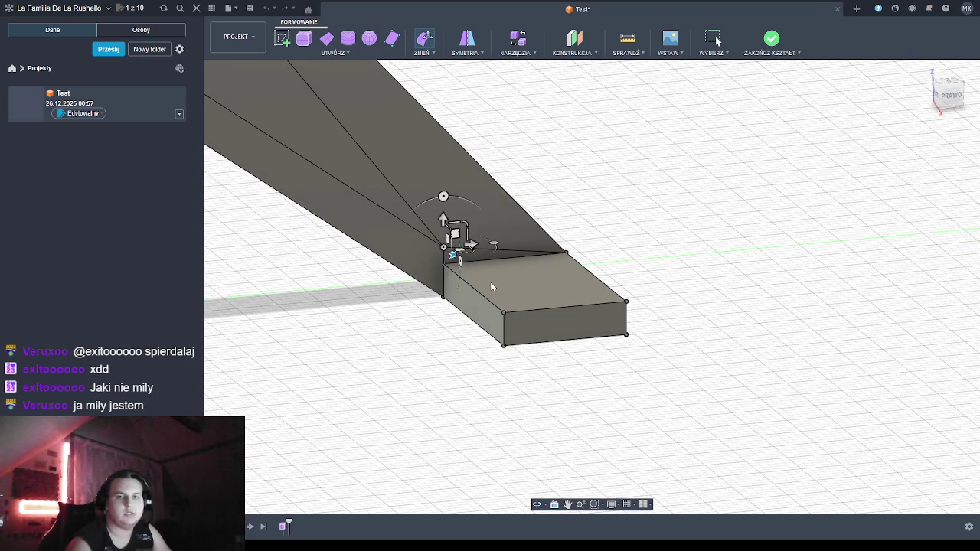
drag(442, 221, 444, 234)
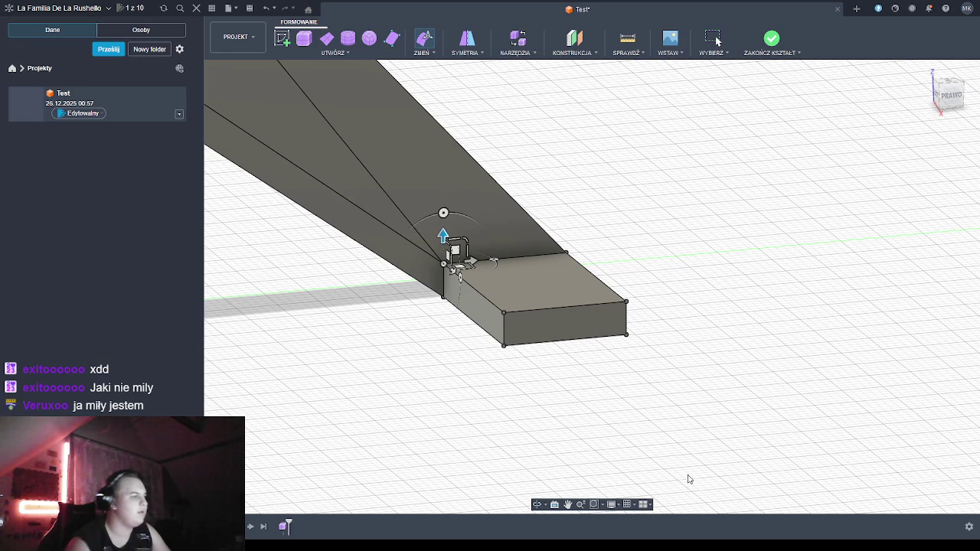
key(Escape)
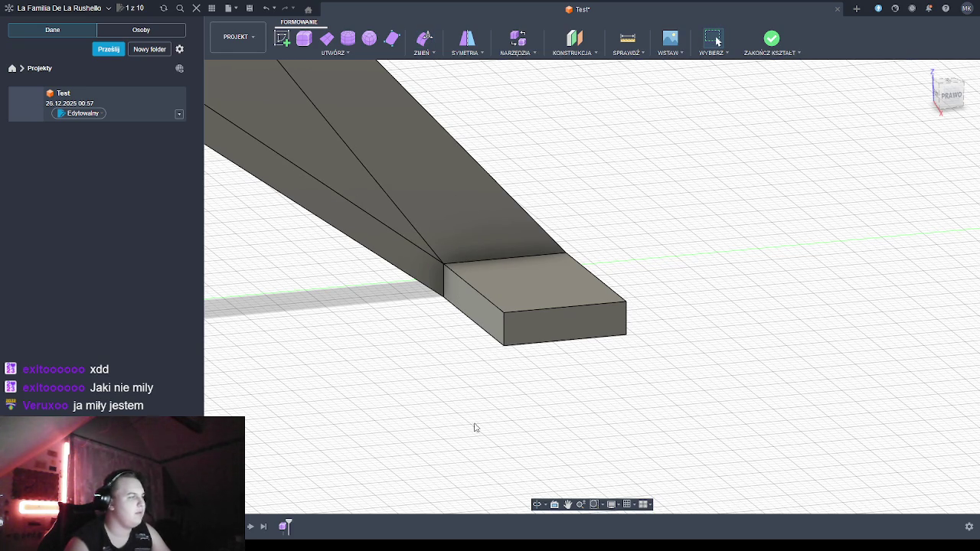
click(536, 506)
mouse_move(454, 371)
mouse_down()
mouse_move(503, 367)
mouse_move(590, 313)
mouse_up()
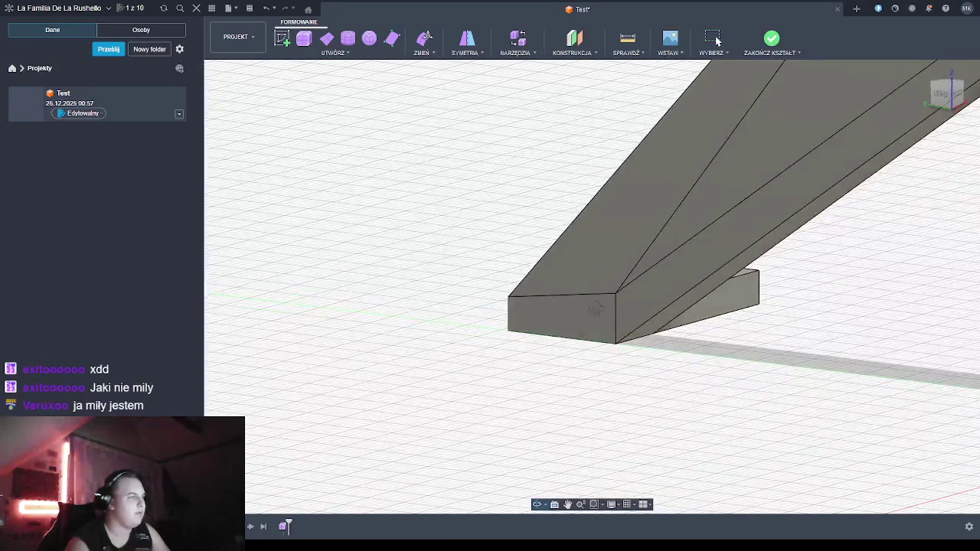
Lower the top corner vertex of the leg's squared end, then orbit to review leg and foot
key(Escape)
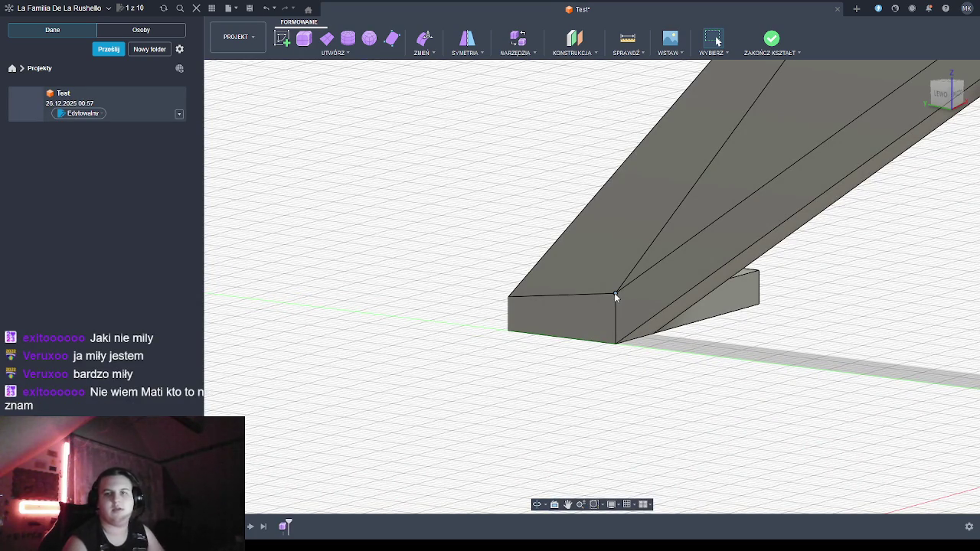
click(614, 294)
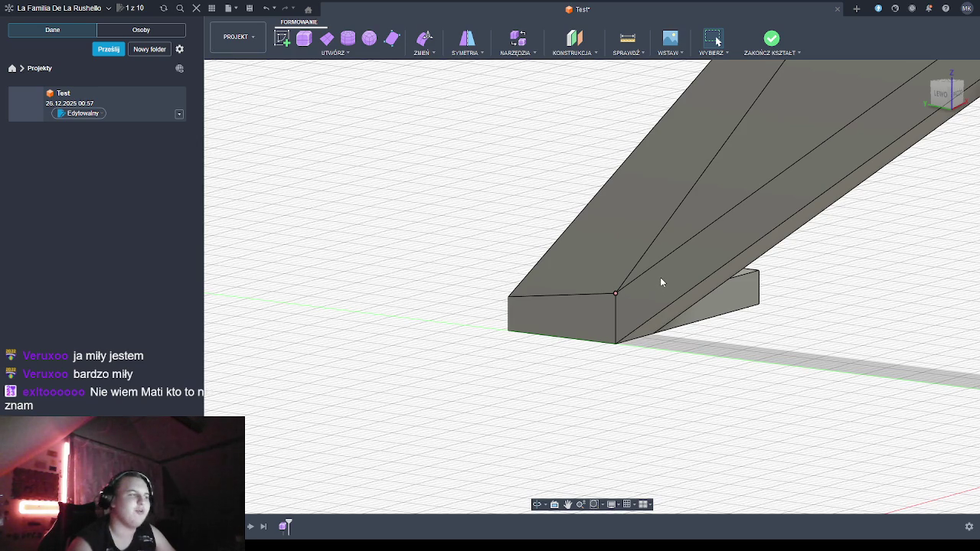
key(e)
drag(613, 264, 614, 280)
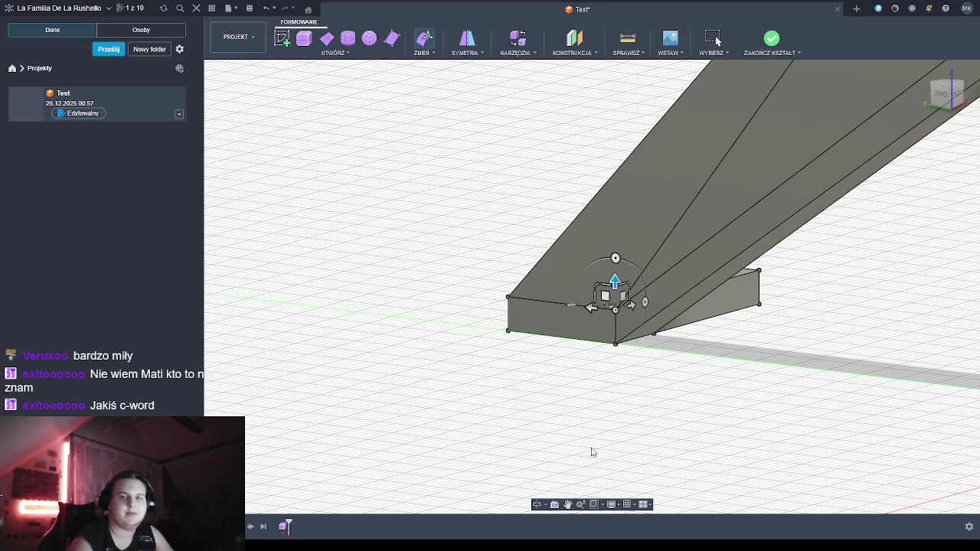
key(Escape)
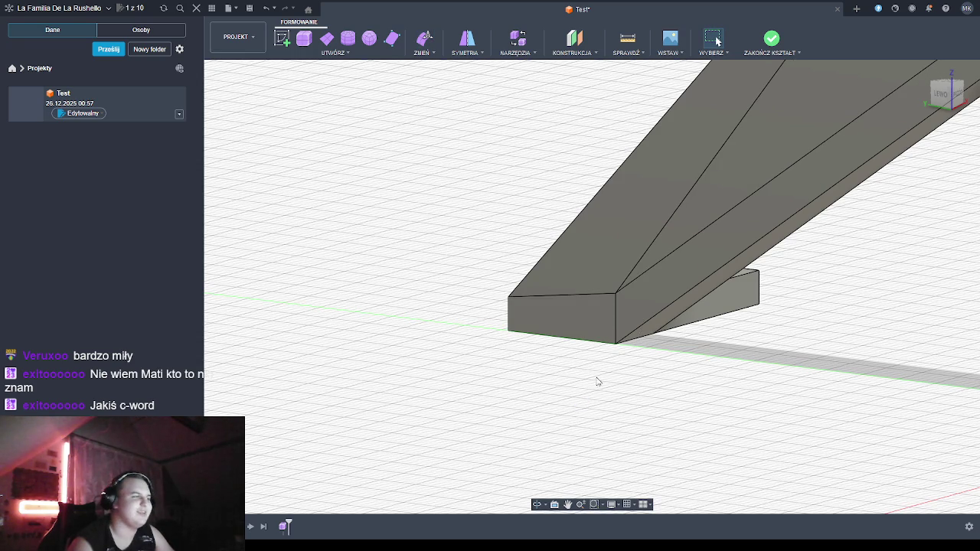
click(615, 292)
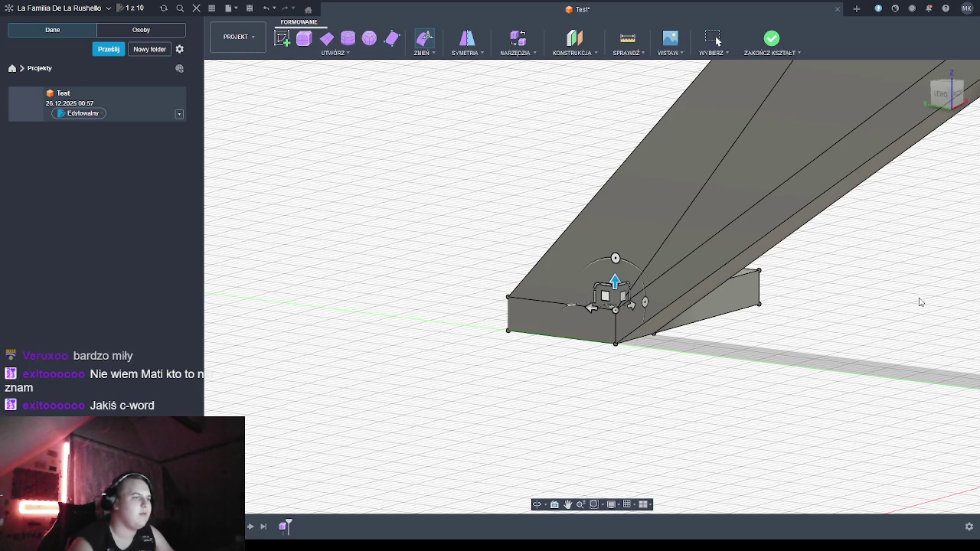
key(Escape)
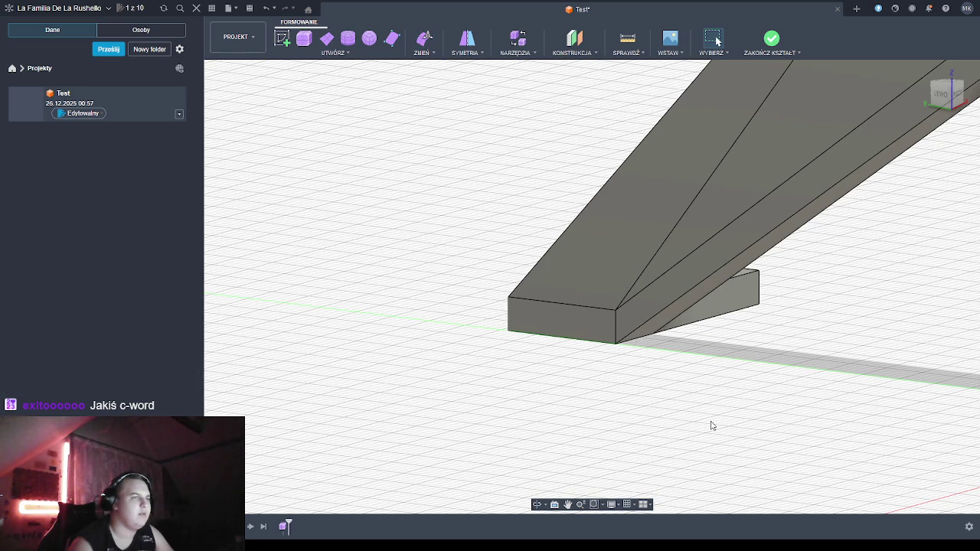
click(536, 503)
mouse_move(566, 459)
mouse_down()
mouse_move(602, 419)
mouse_move(731, 434)
mouse_up()
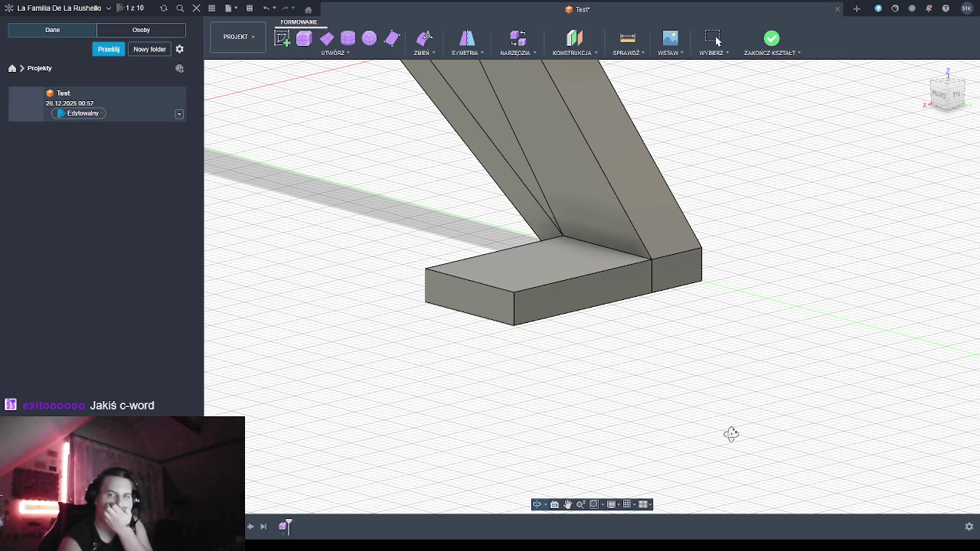
mouse_move(731, 434)
mouse_down()
mouse_move(687, 426)
mouse_move(724, 437)
mouse_move(699, 429)
mouse_up()
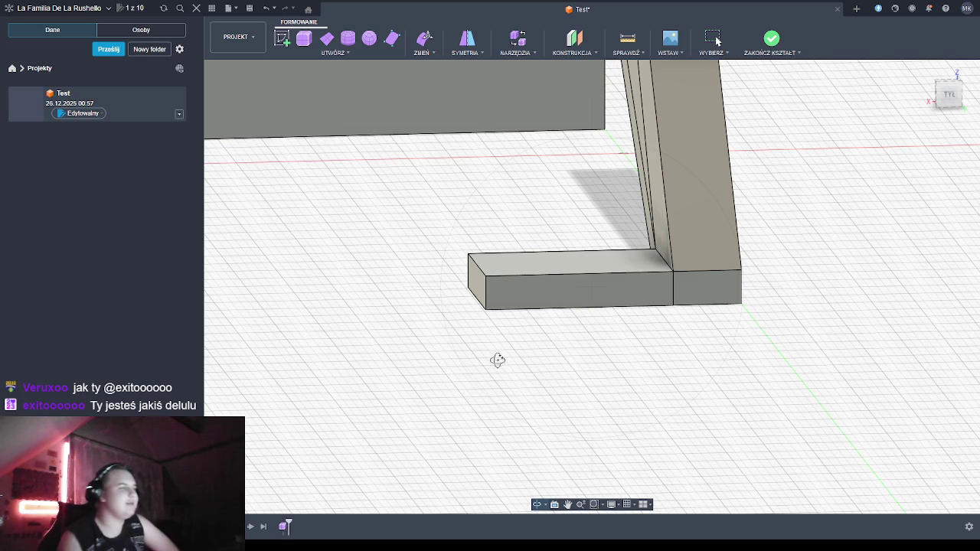
shift+middle_drag(501, 362, 477, 321)
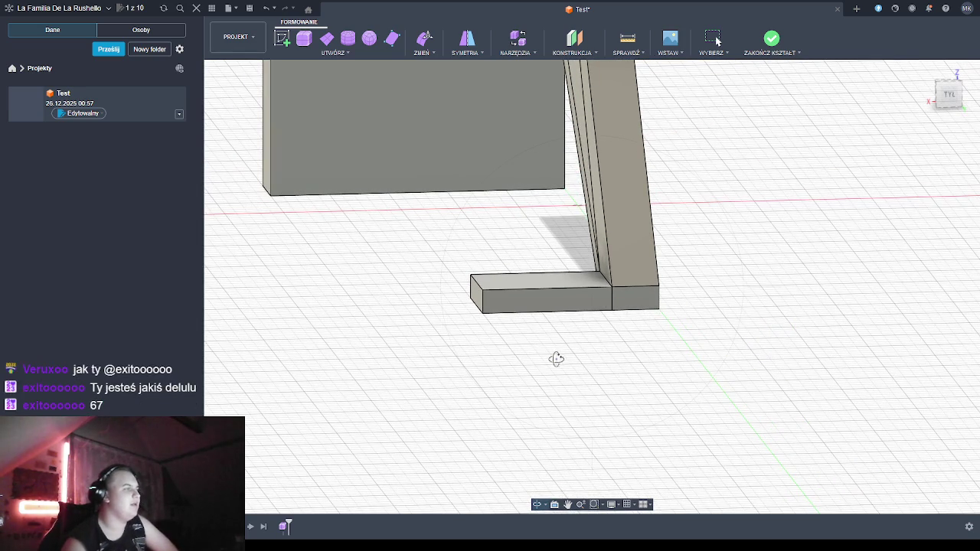
mouse_move(518, 367)
shift+middle_down()
mouse_move(602, 365)
mouse_move(584, 370)
shift+middle_up()
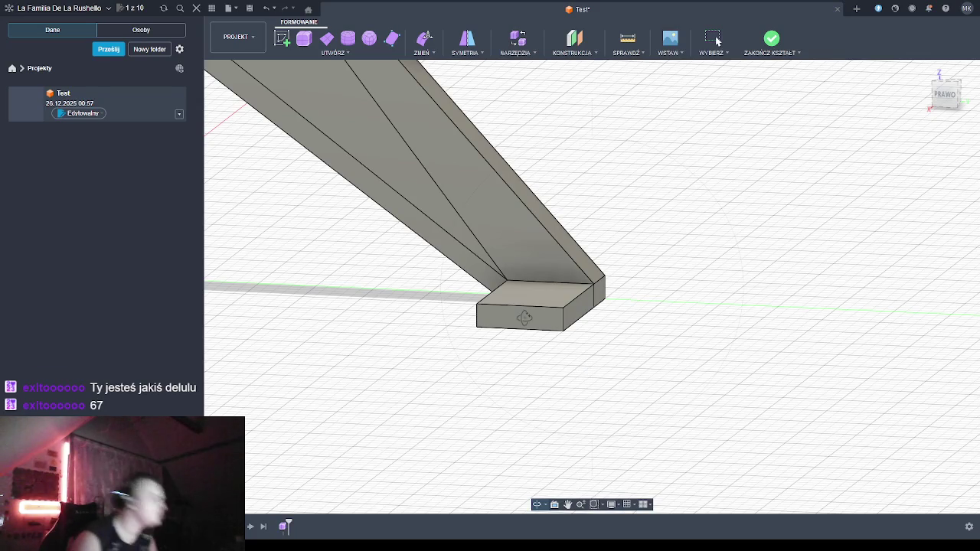
click(304, 42)
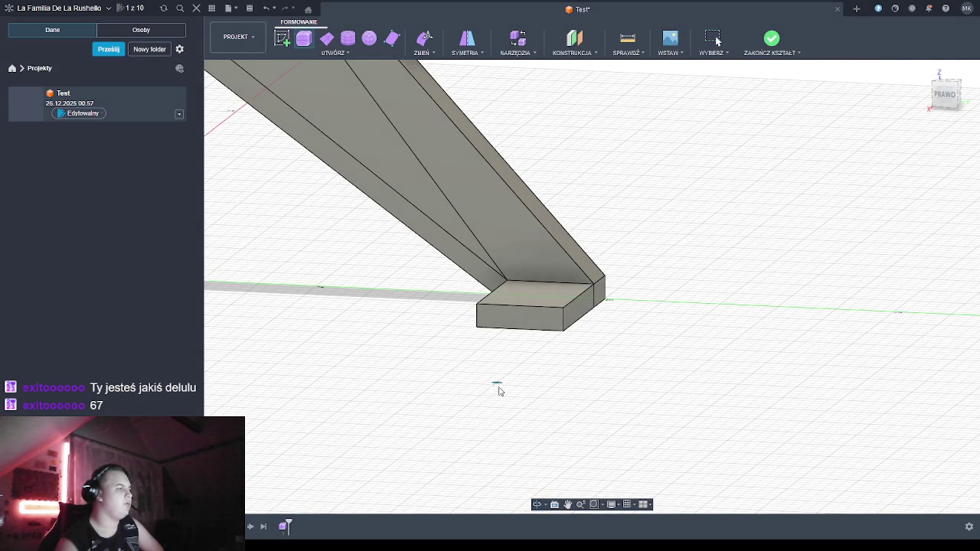
key(Escape)
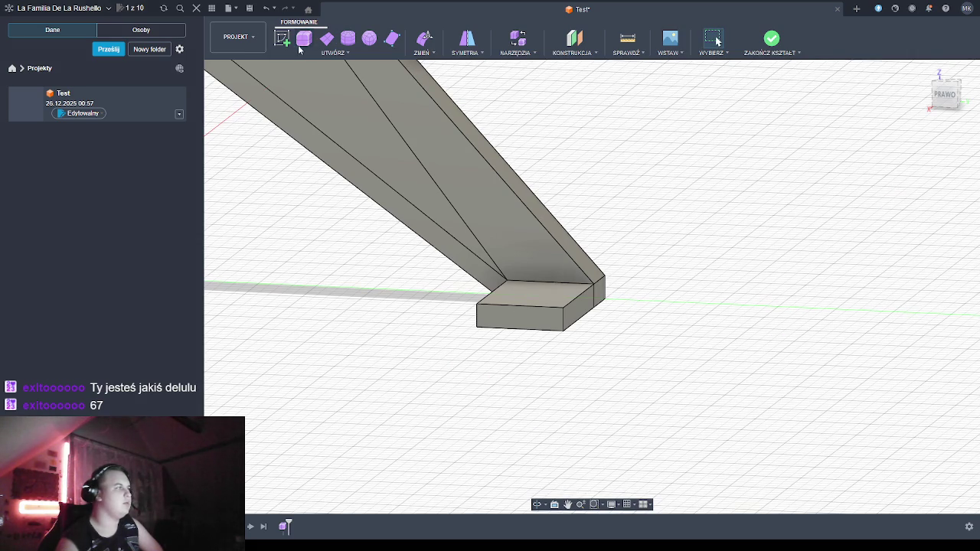
click(306, 37)
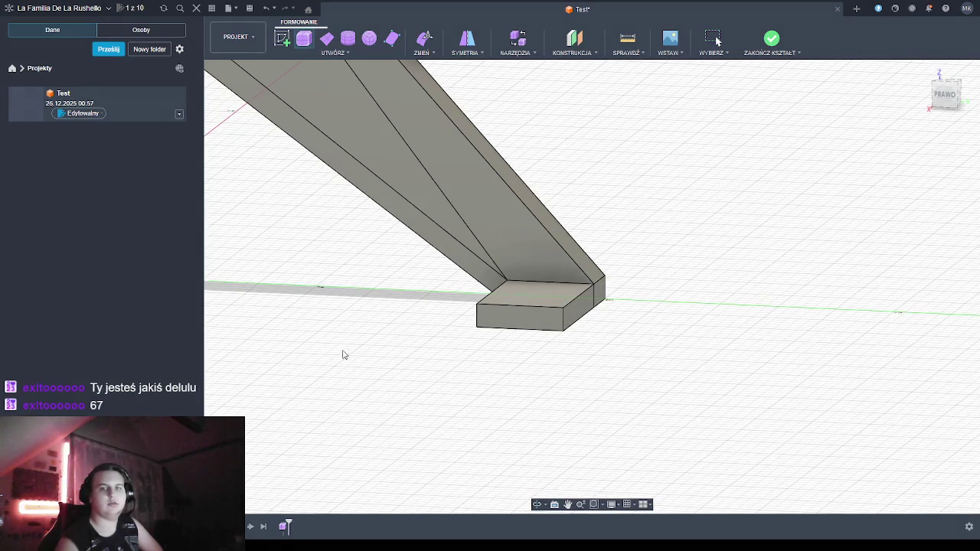
key(Escape)
click(303, 38)
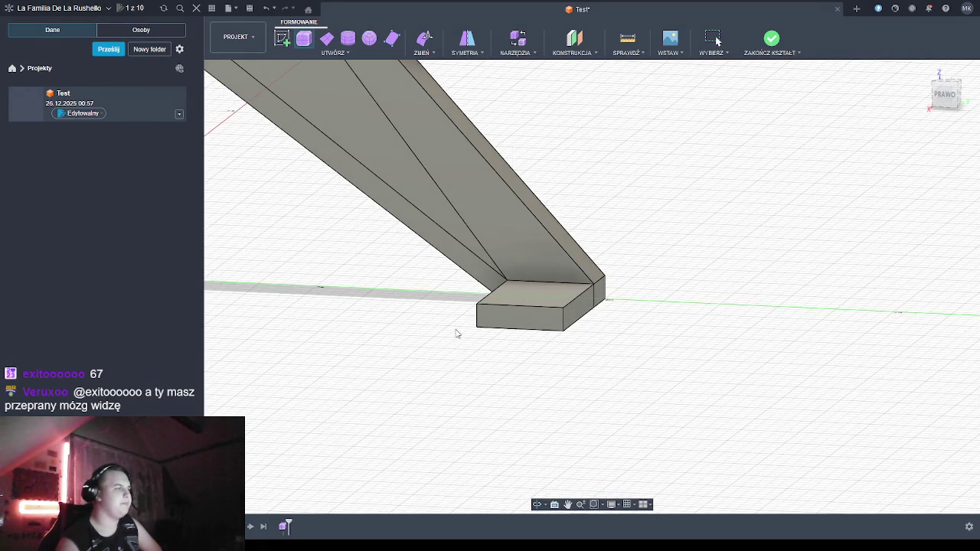
scroll(413, 330, down, 2)
scroll(372, 328, down, 3)
scroll(360, 329, down, 3)
scroll(322, 321, down, 2)
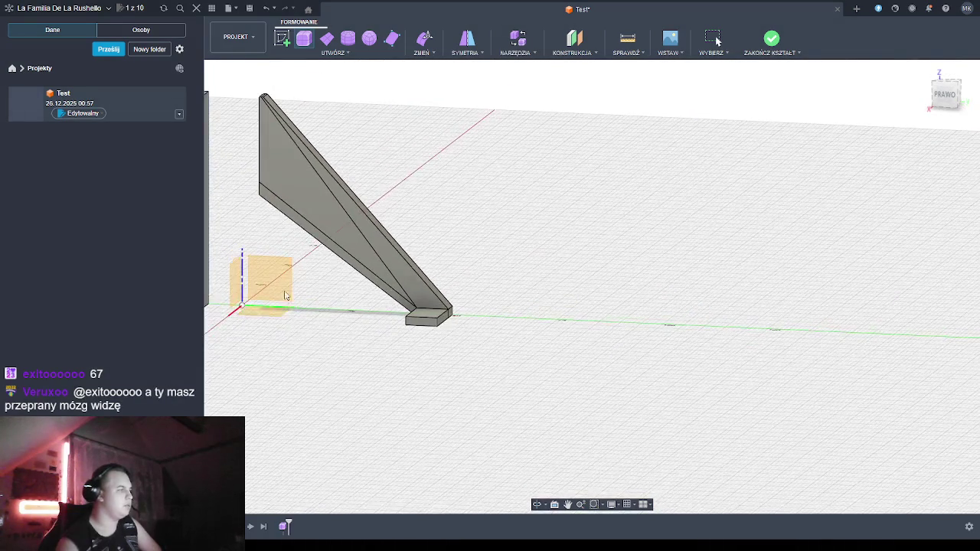
scroll(385, 328, up, 2)
scroll(391, 331, up, 2)
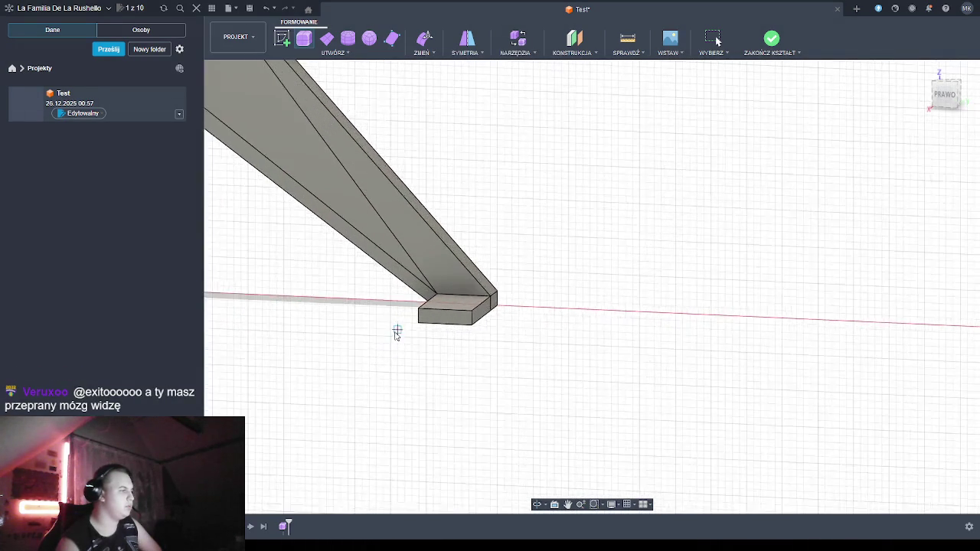
scroll(394, 330, up, 2)
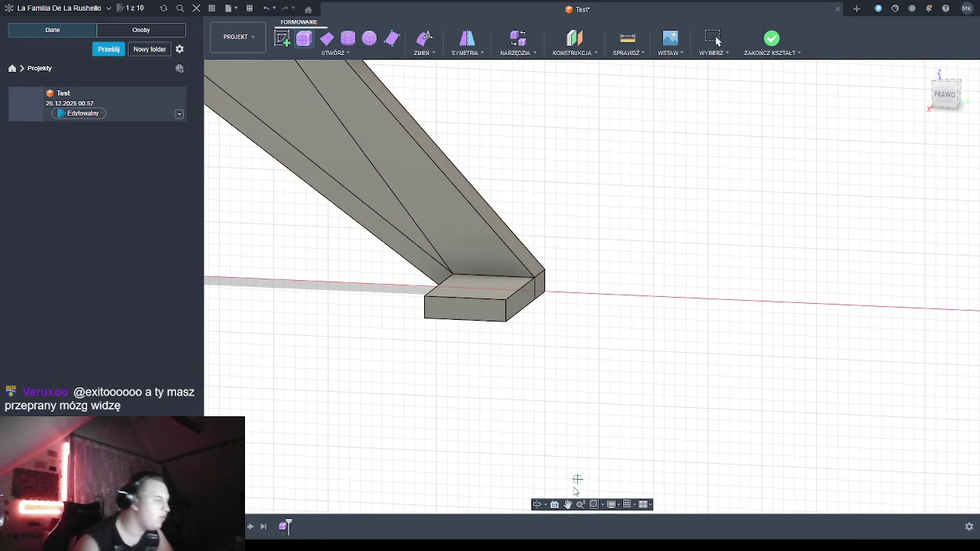
click(538, 505)
drag(536, 477, 516, 411)
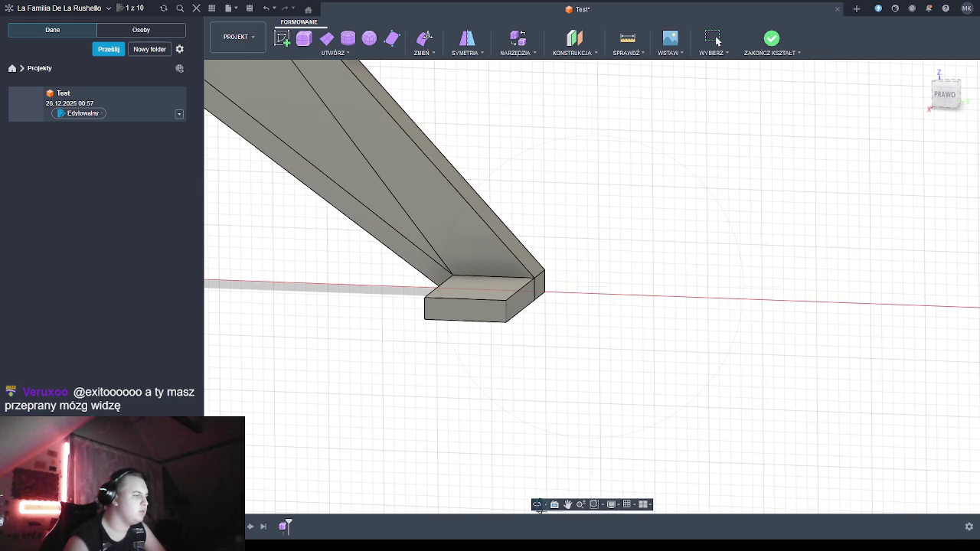
middle_drag(439, 365, 471, 369)
click(457, 362)
key(Escape)
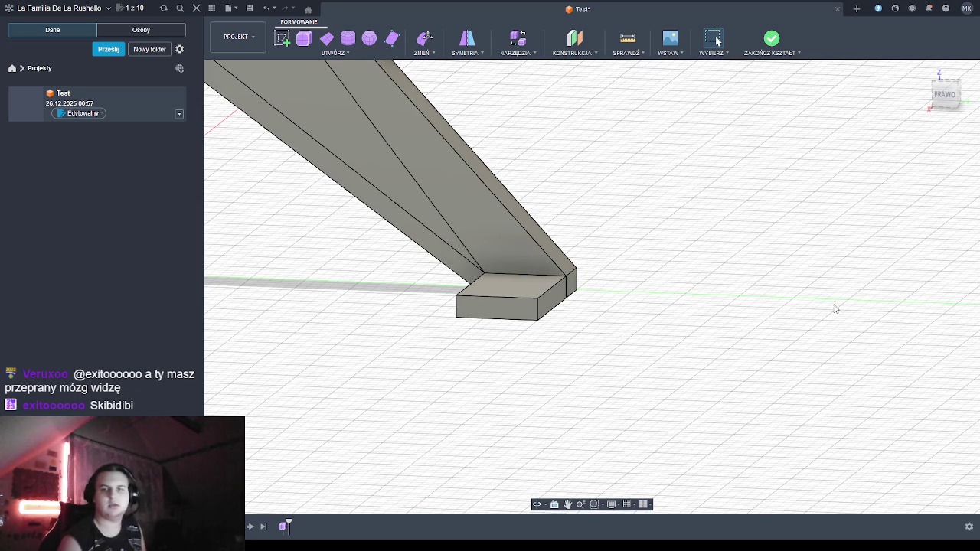
click(536, 507)
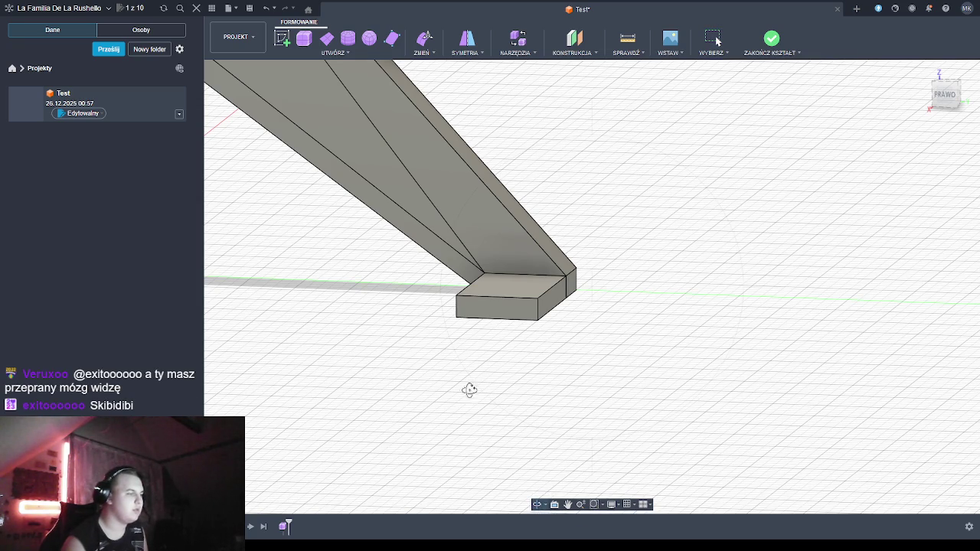
mouse_move(444, 350)
mouse_down()
mouse_move(459, 345)
mouse_move(454, 356)
mouse_up()
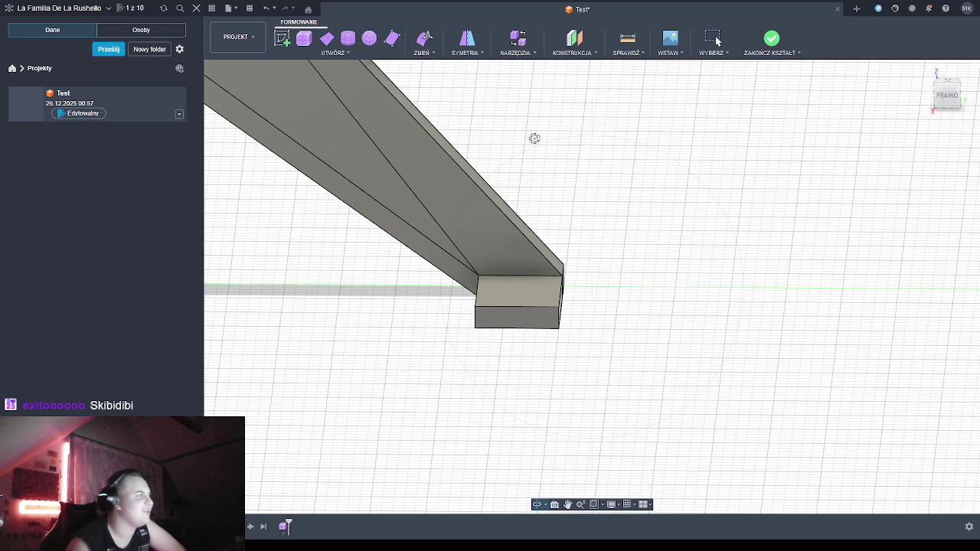
Zoom out and start a UTWÓRZ > Box placed on the side origin plane
scroll(406, 215, down, 2)
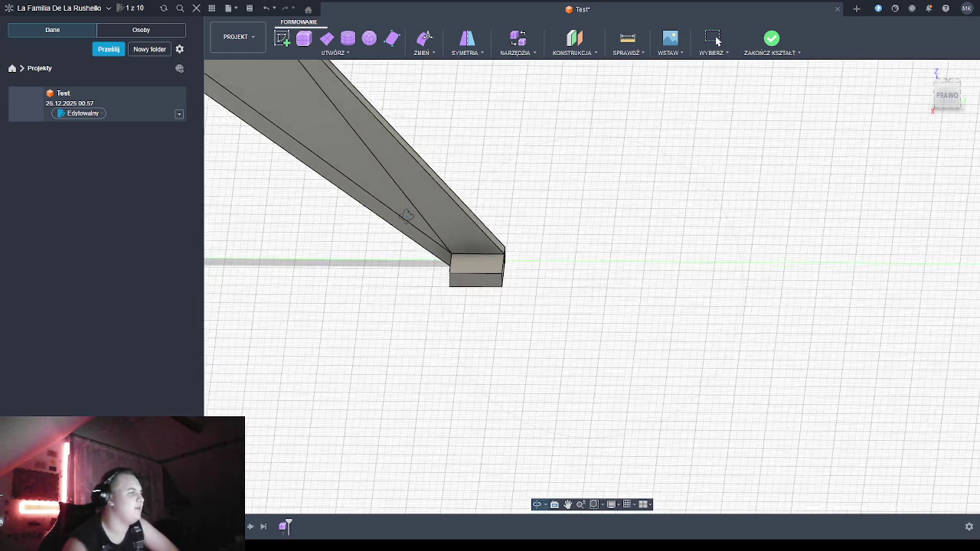
scroll(407, 215, down, 2)
scroll(407, 214, up, 1)
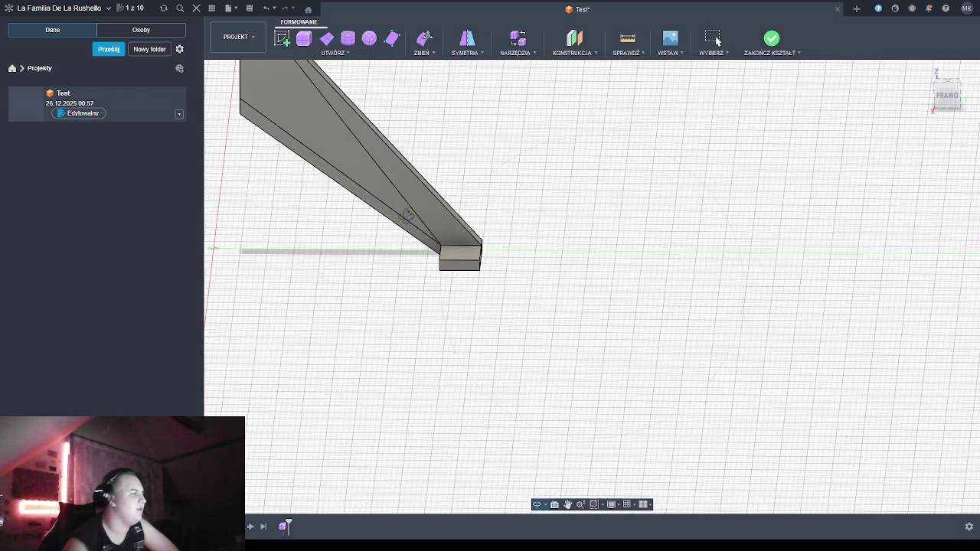
scroll(330, 197, down, 1)
scroll(323, 174, down, 1)
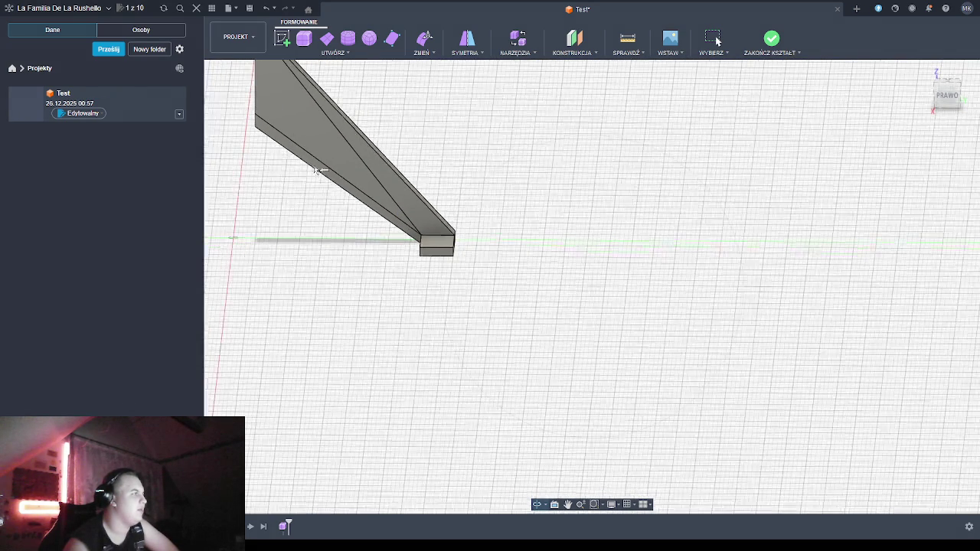
click(305, 40)
click(264, 222)
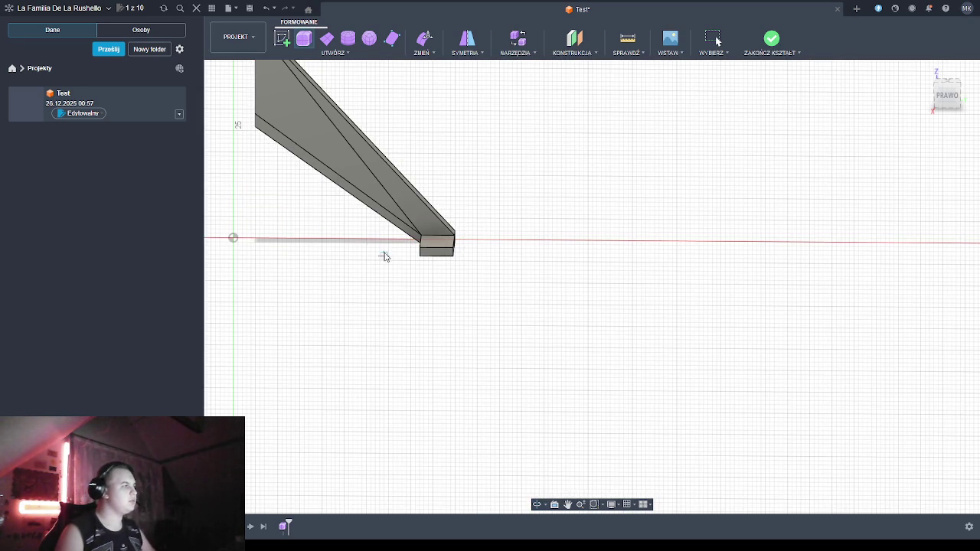
scroll(467, 240, up, 2)
scroll(469, 240, up, 2)
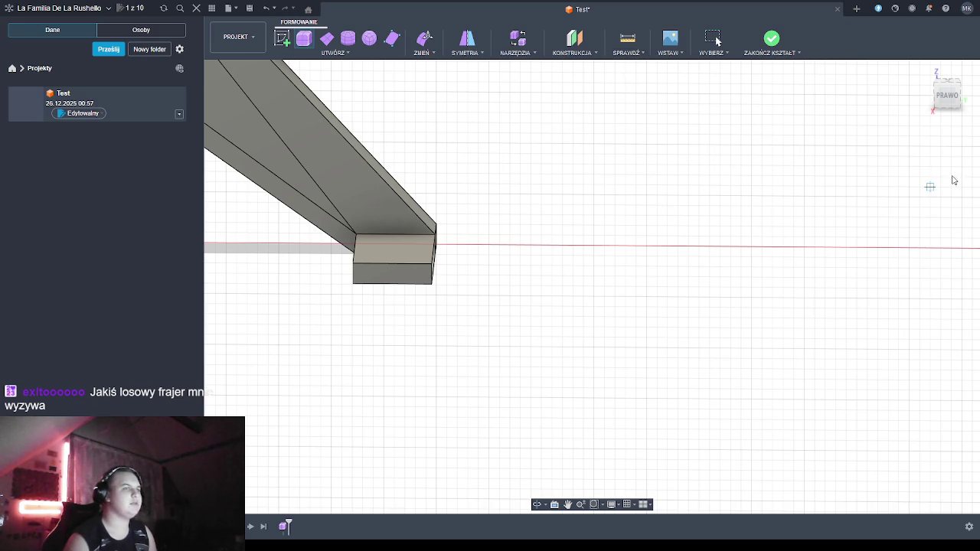
Check the foot's 7.50 mm bottom edge, then restart Box with its first corner beside the foot
click(352, 263)
click(432, 264)
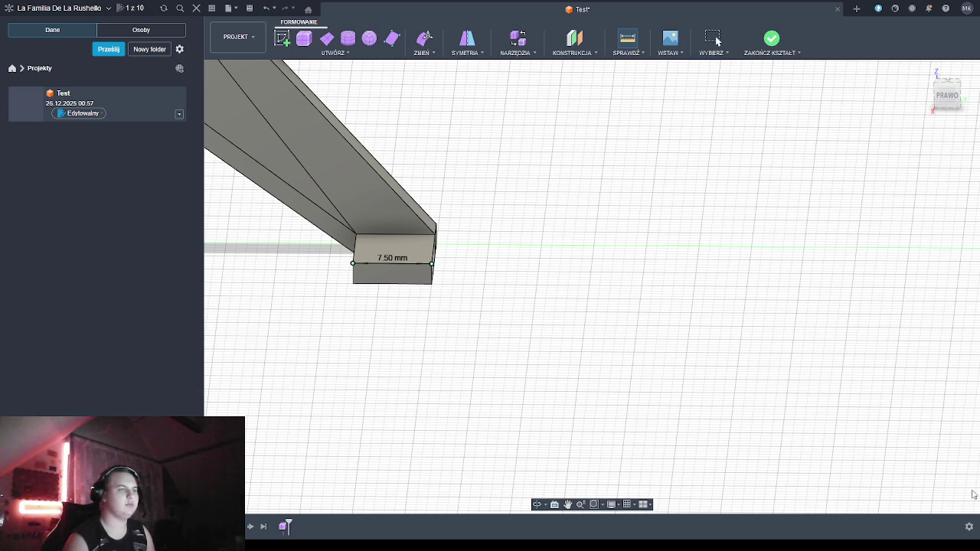
click(304, 39)
scroll(343, 287, down, 3)
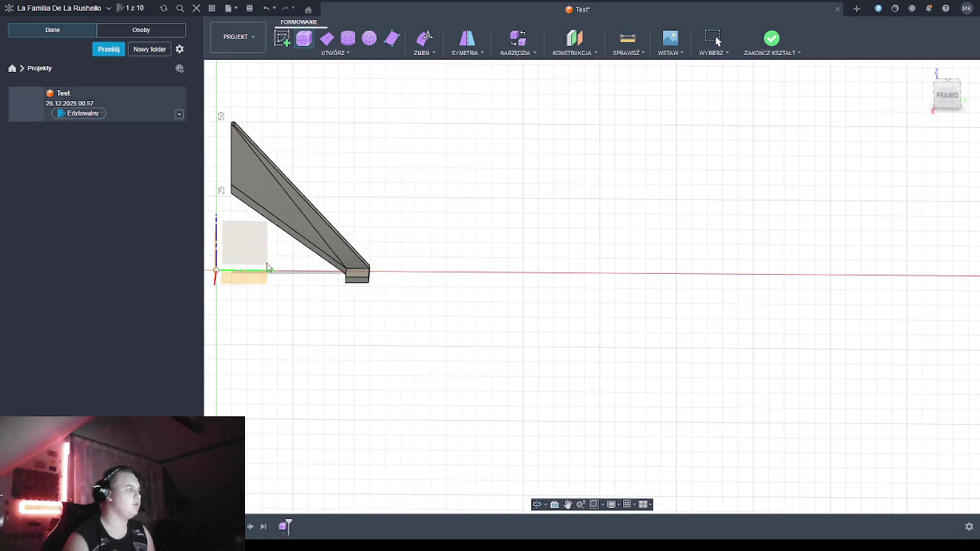
scroll(376, 269, up, 3)
scroll(376, 268, up, 2)
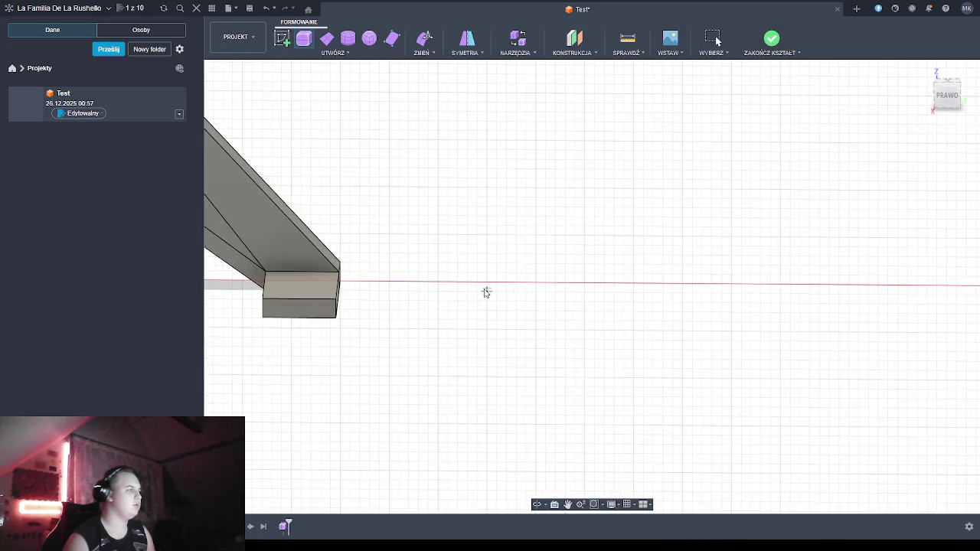
click(427, 281)
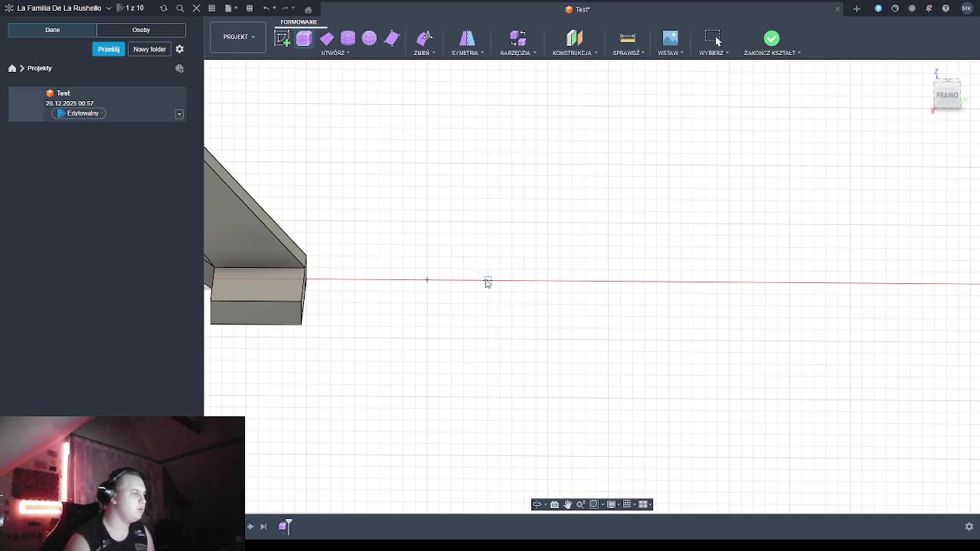
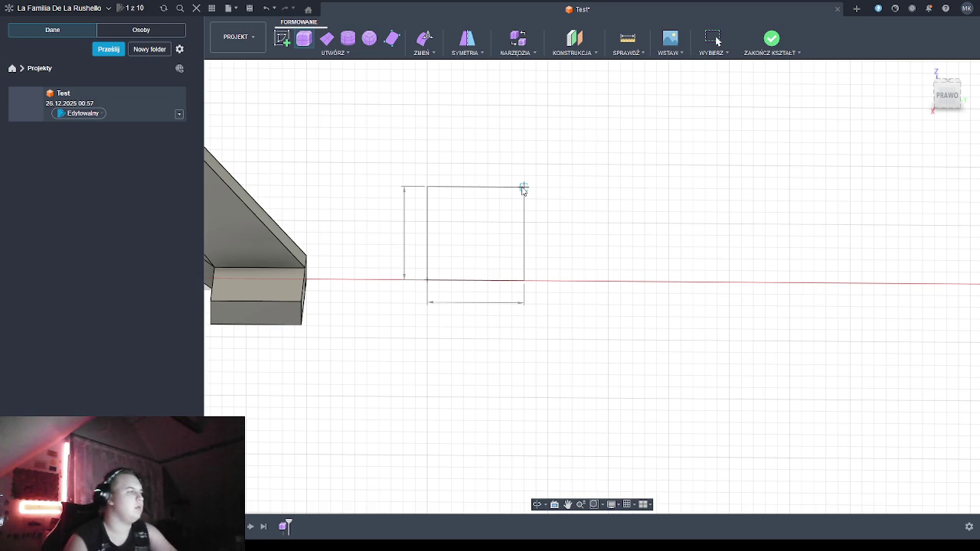
Finish the T-spline box beside the beam end and view it in angled 3D
click(524, 190)
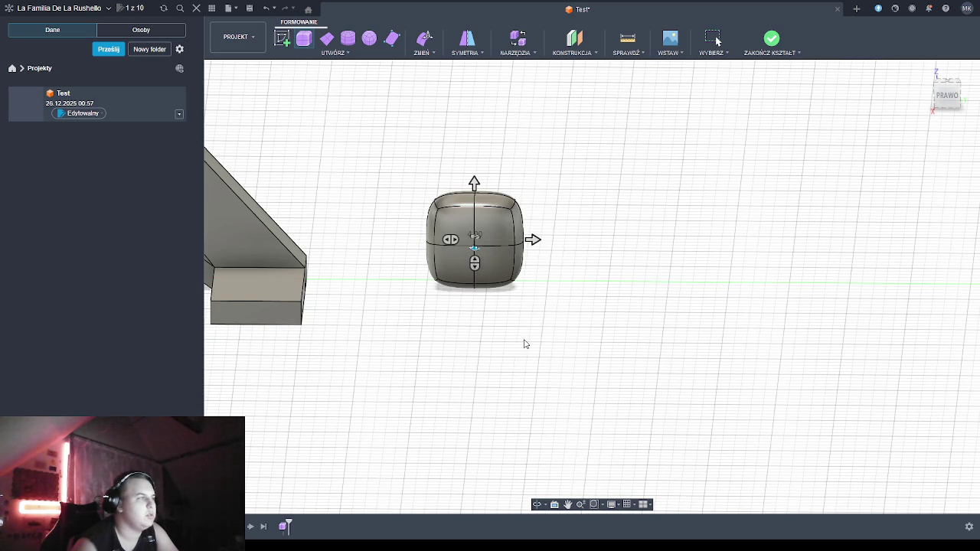
click(537, 504)
mouse_move(522, 378)
mouse_down()
mouse_move(507, 354)
mouse_move(490, 357)
mouse_up()
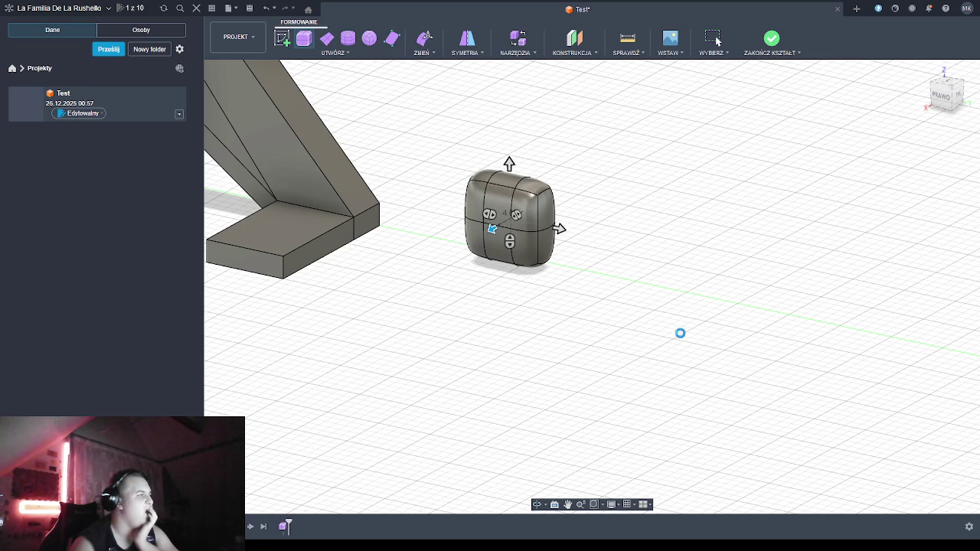
key(Escape)
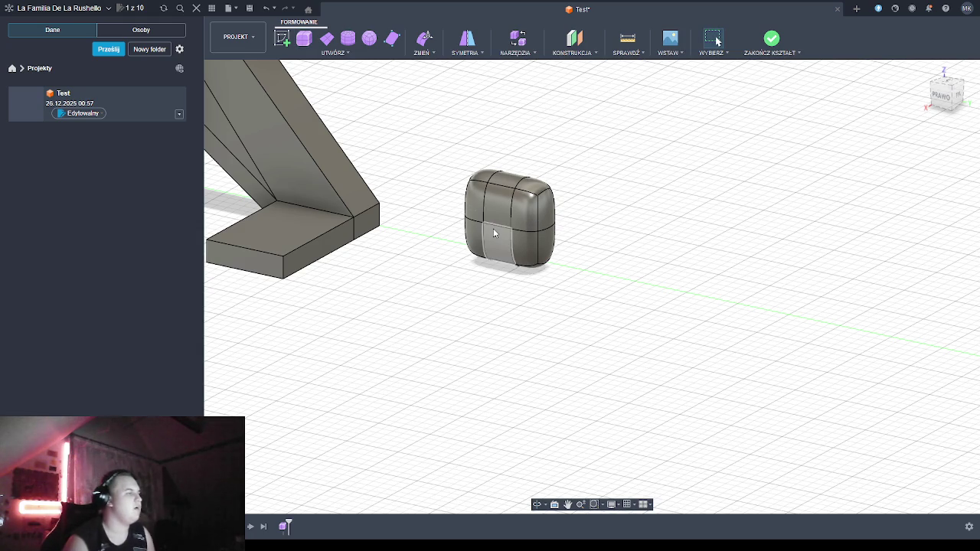
Switch the new box to box display and window-select all of its faces
click(506, 211)
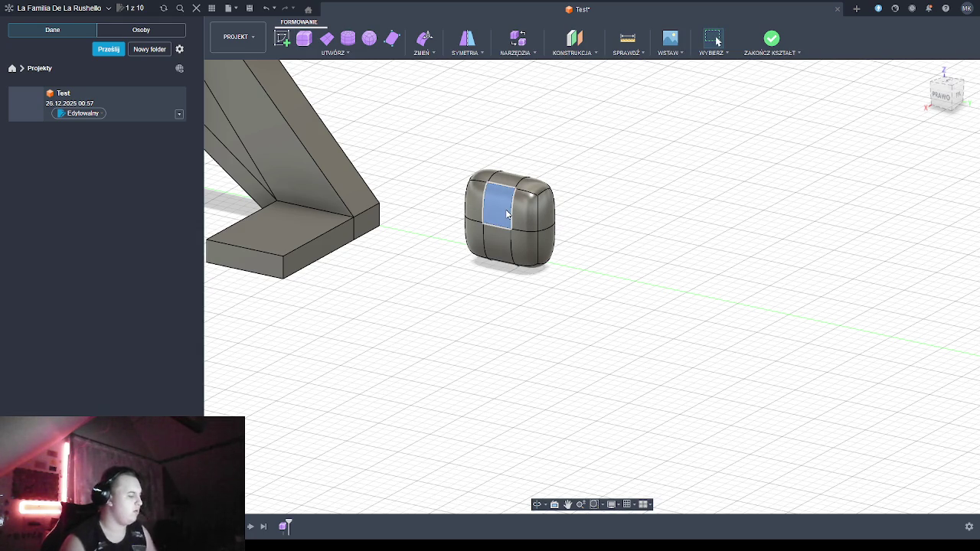
key(alt+1)
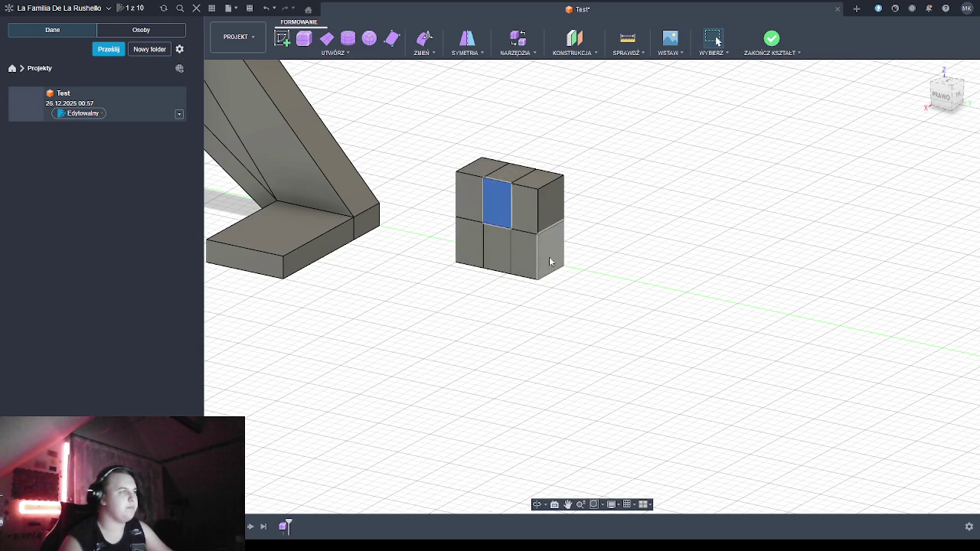
click(459, 335)
drag(437, 138, 590, 323)
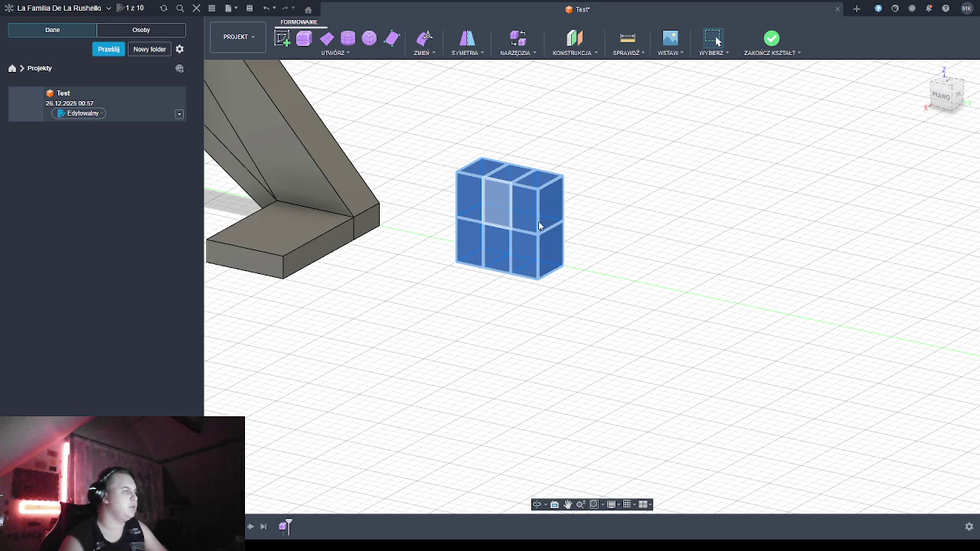
Move the whole box down and left toward the beam end
key(e)
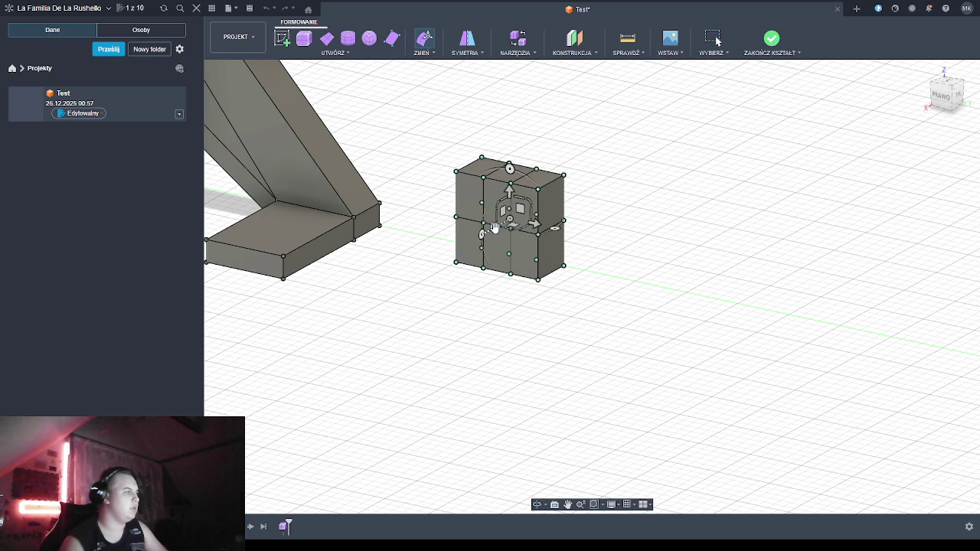
drag(495, 229, 473, 307)
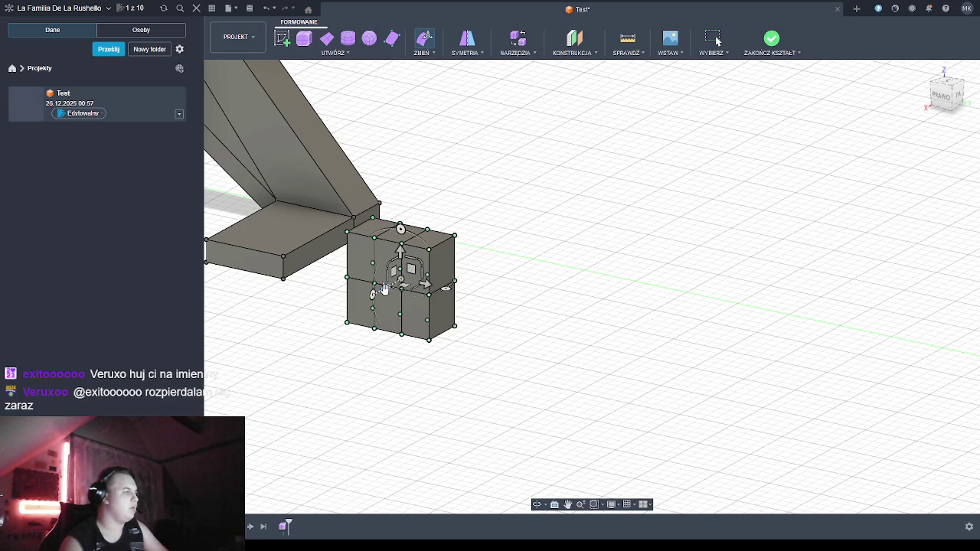
drag(390, 289, 358, 308)
Orbit and pan around the box to check its position beside the beam
click(540, 505)
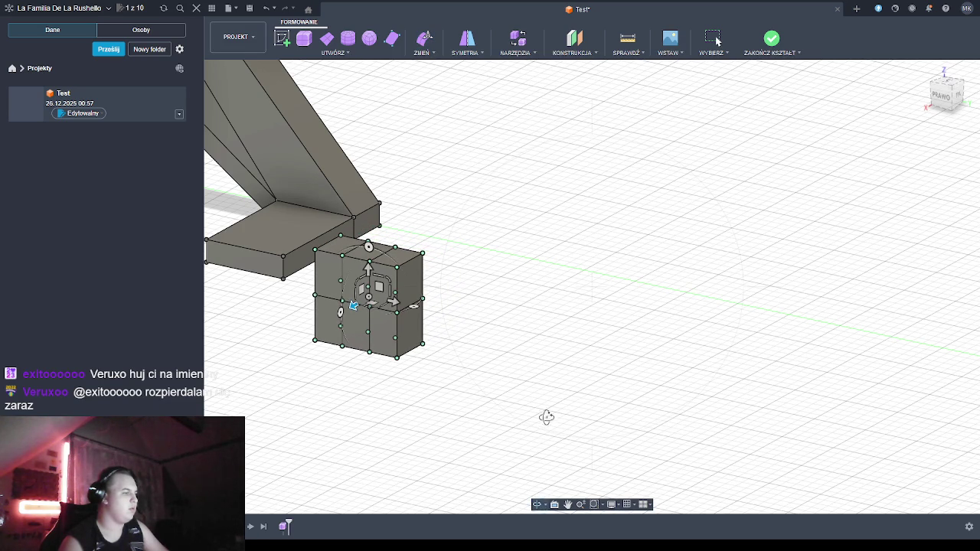
drag(527, 444, 487, 445)
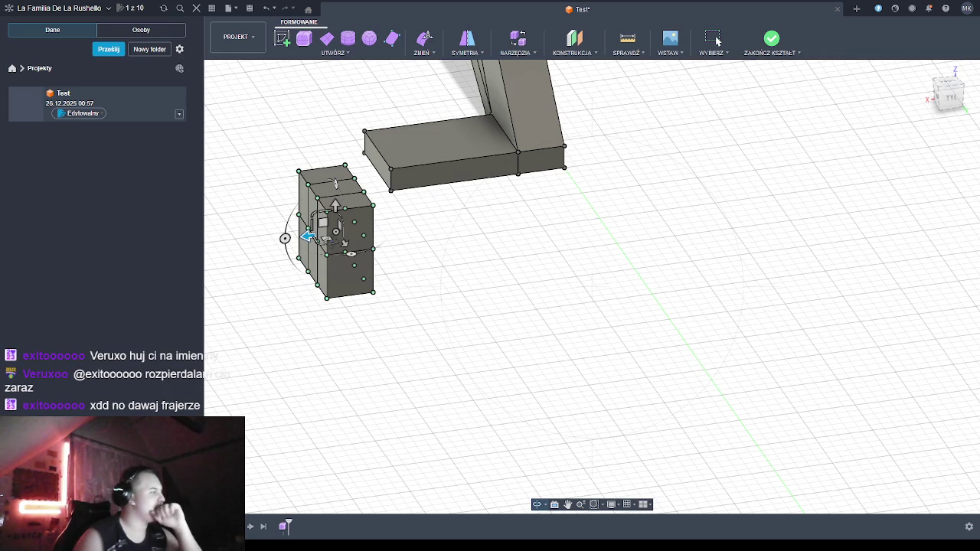
mouse_move(405, 330)
shift+middle_down()
mouse_move(473, 278)
mouse_move(350, 372)
shift+middle_up()
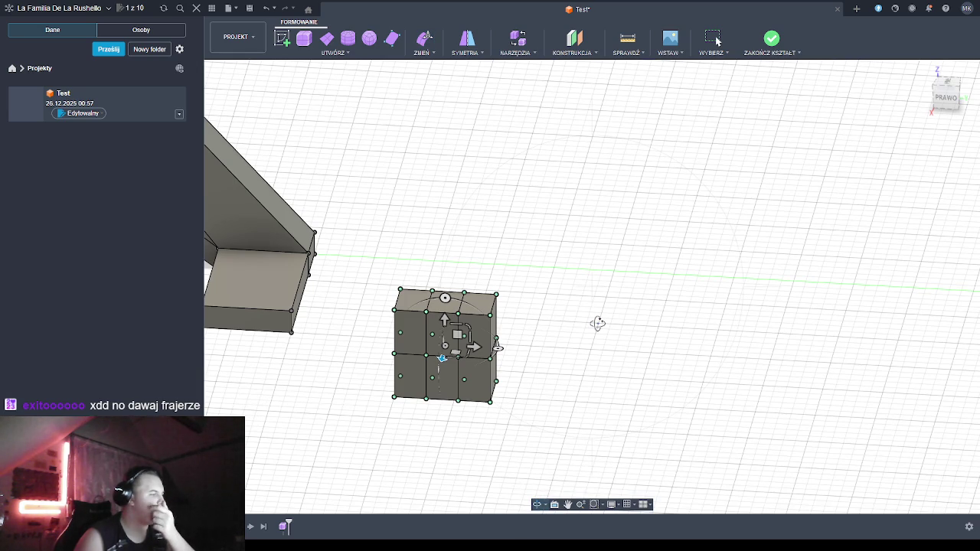
mouse_move(560, 460)
shift+middle_down()
mouse_move(540, 485)
mouse_move(499, 367)
mouse_move(524, 426)
shift+middle_up()
mouse_move(400, 449)
middle_down()
mouse_move(466, 426)
mouse_move(738, 249)
middle_up()
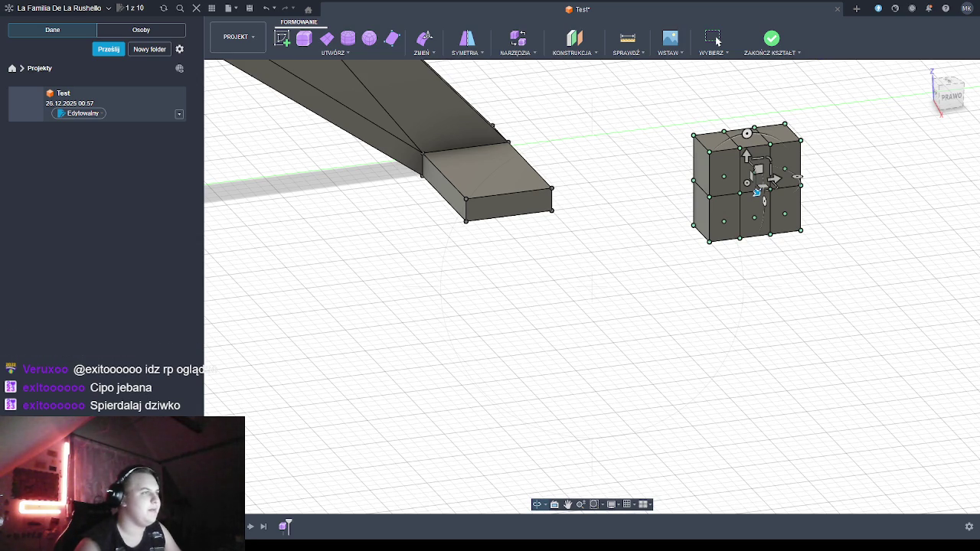
Slide the box left along X until it caps the tip of the angled beam
middle_drag(569, 446, 752, 267)
mouse_move(581, 156)
middle_down()
mouse_move(561, 167)
mouse_move(590, 236)
middle_up()
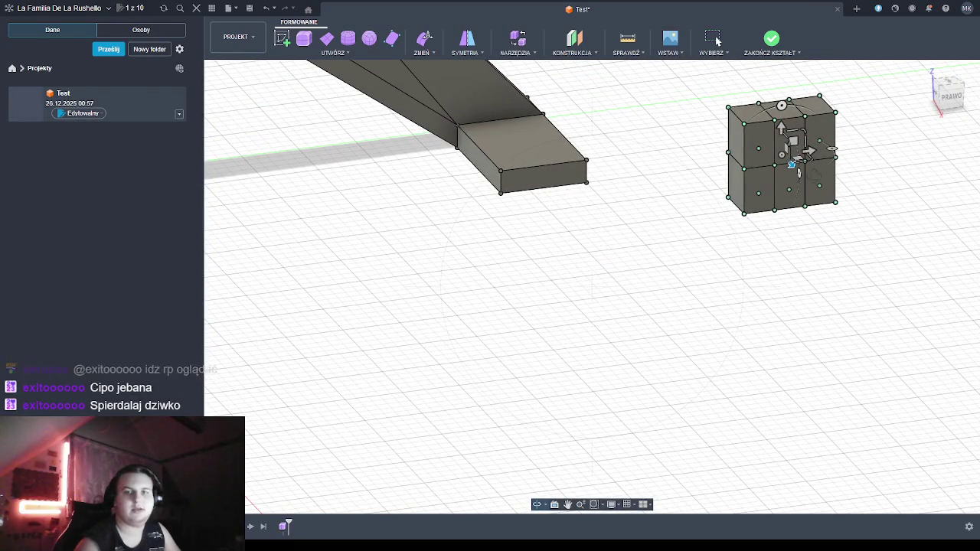
drag(809, 151, 606, 202)
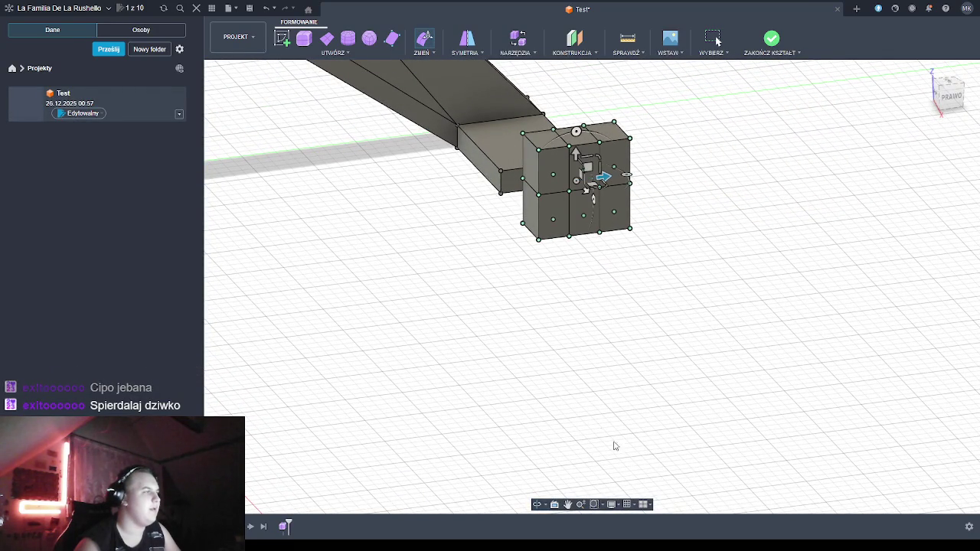
mouse_move(496, 262)
middle_down()
mouse_move(612, 278)
mouse_move(628, 258)
mouse_move(640, 304)
middle_up()
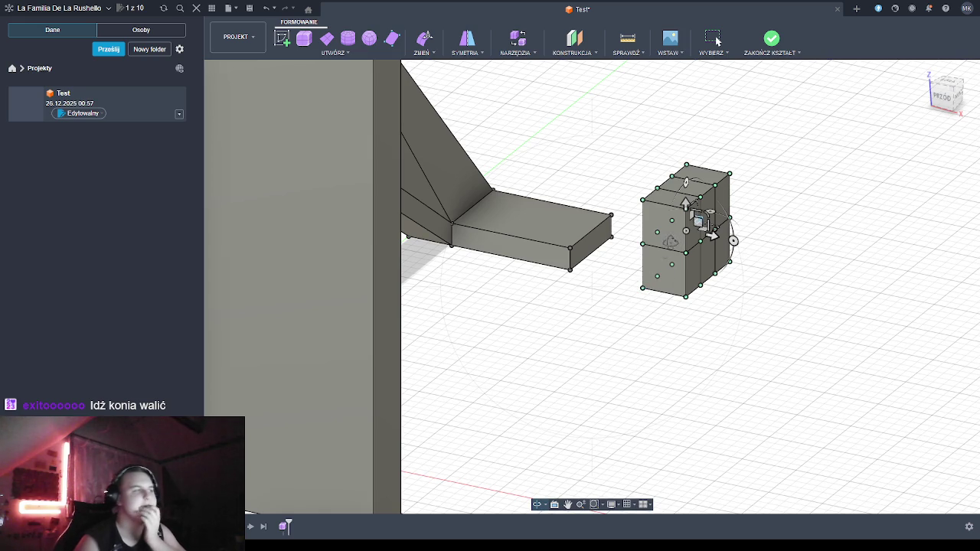
shift+middle_drag(610, 297, 618, 296)
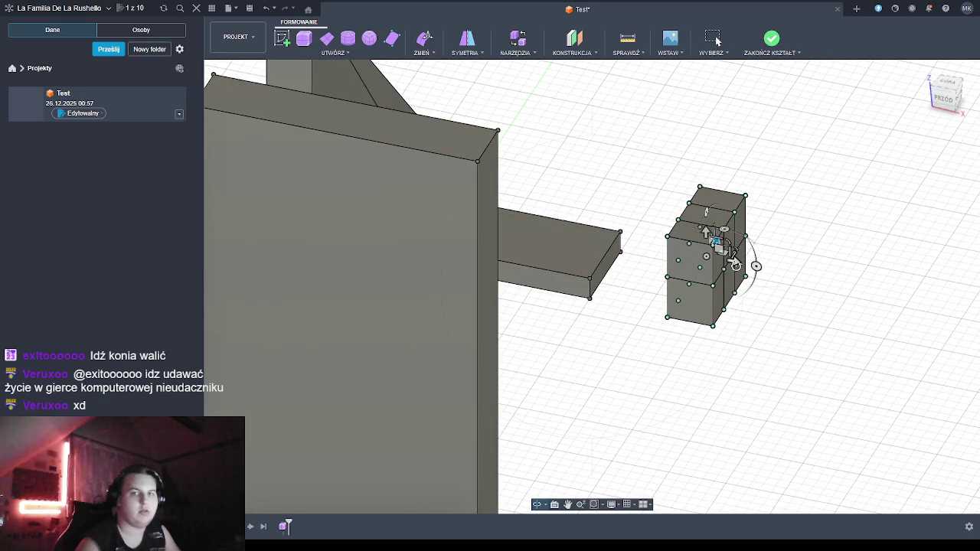
mouse_move(733, 267)
mouse_down()
mouse_move(652, 265)
mouse_move(664, 257)
mouse_up()
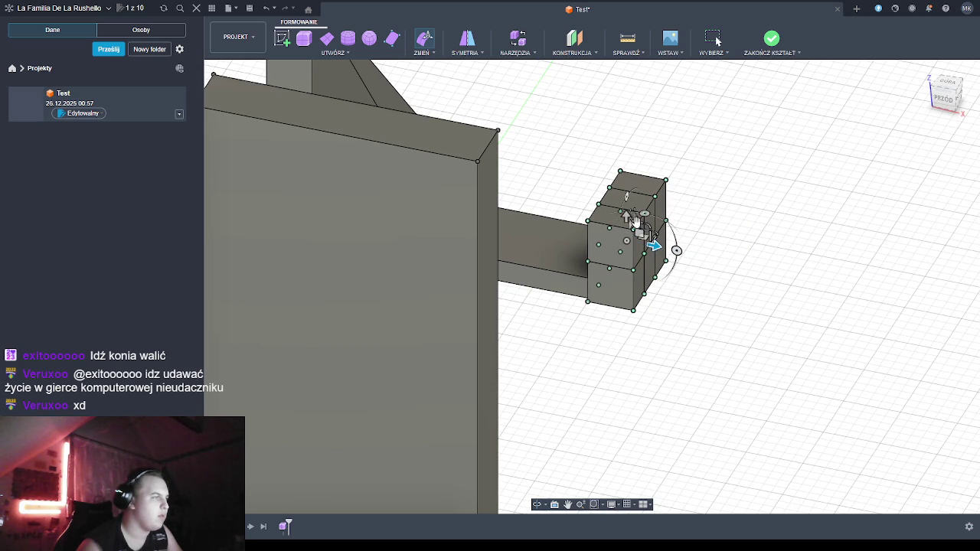
click(537, 504)
mouse_move(764, 224)
mouse_down()
mouse_move(749, 178)
mouse_move(676, 196)
mouse_move(641, 184)
mouse_move(695, 124)
mouse_move(839, 103)
mouse_move(708, 168)
mouse_move(713, 154)
mouse_up()
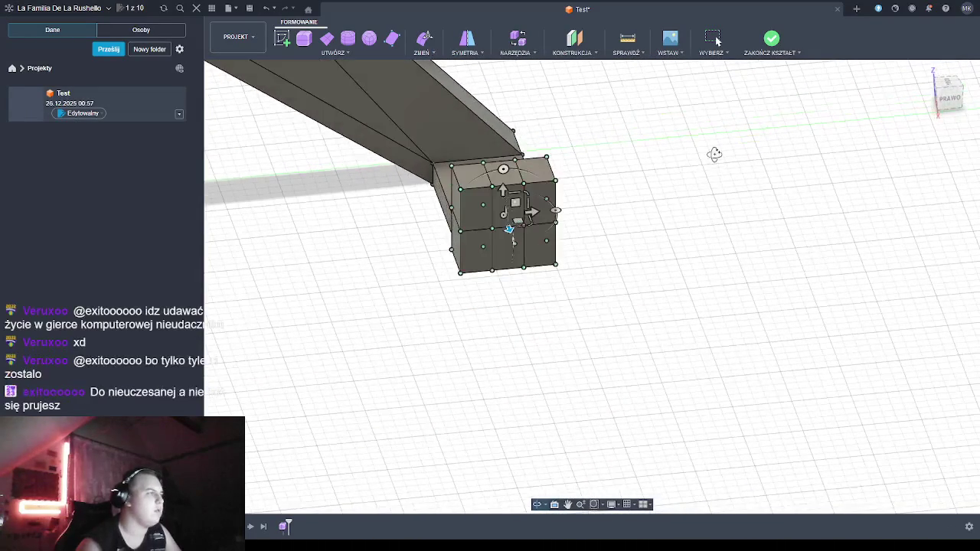
drag(512, 327, 517, 315)
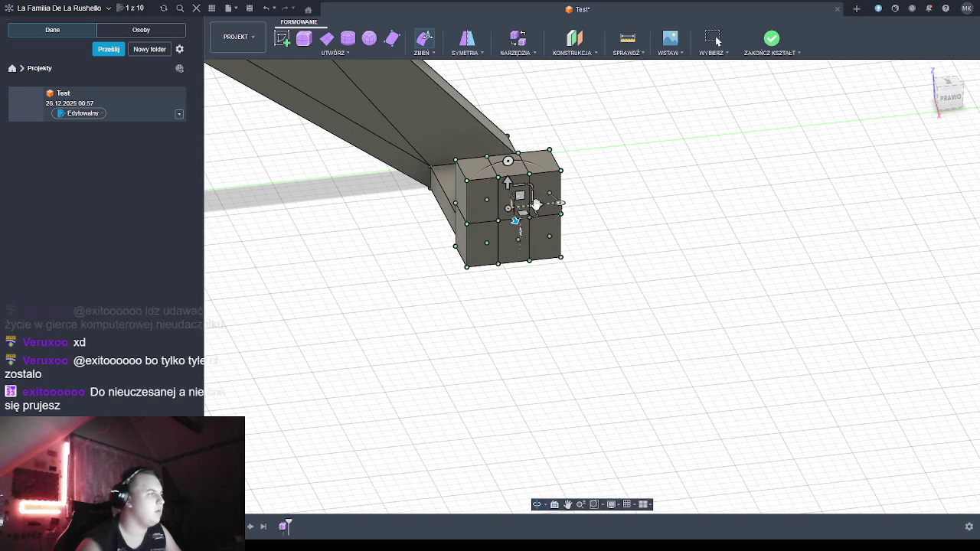
drag(529, 197, 531, 196)
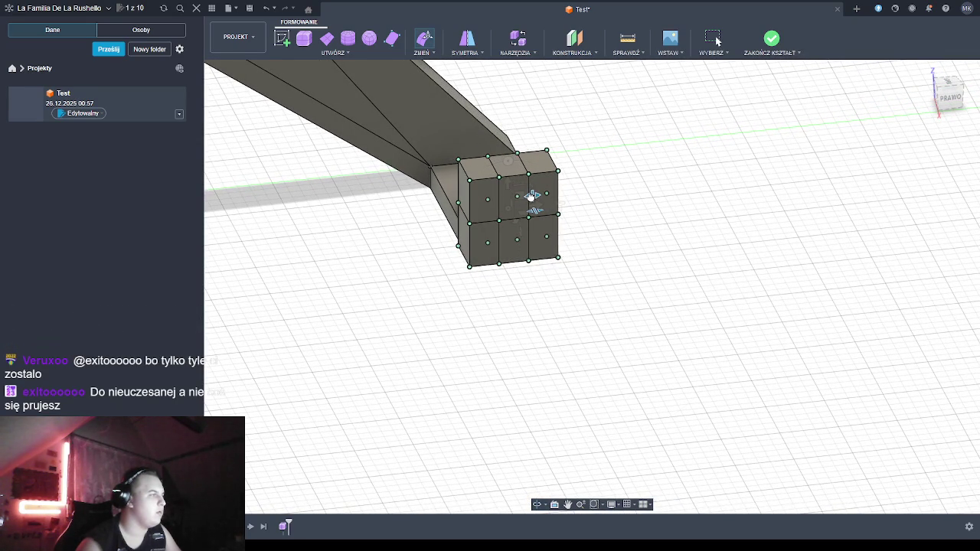
click(530, 197)
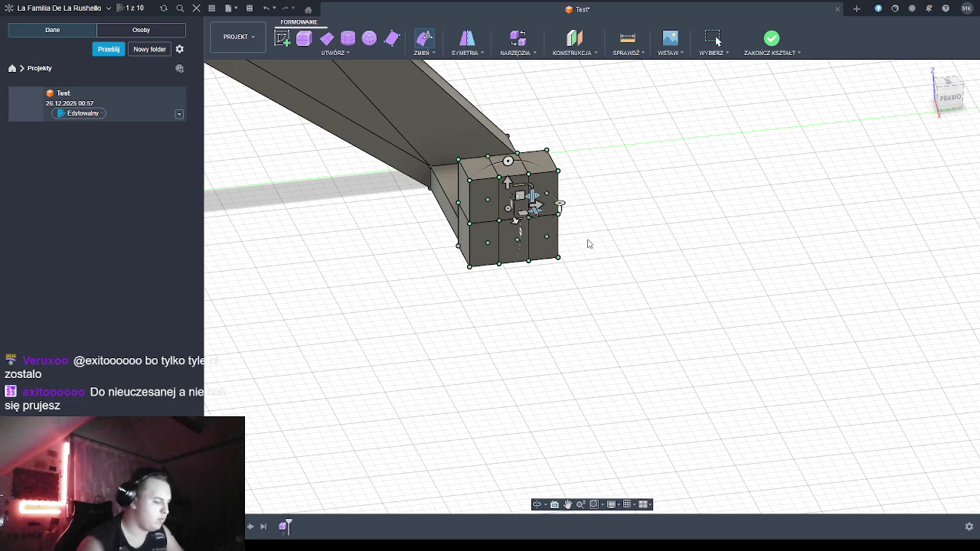
key(alt+3)
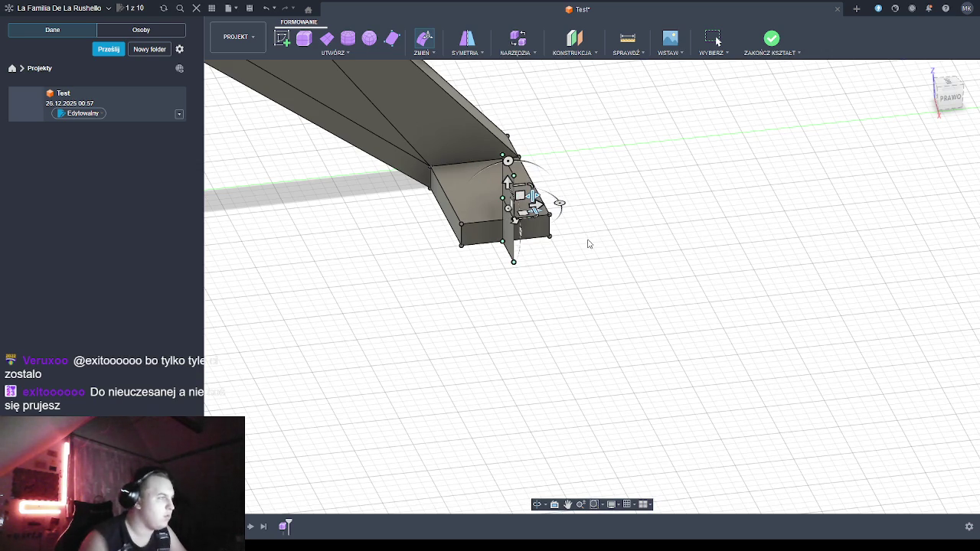
key(Escape)
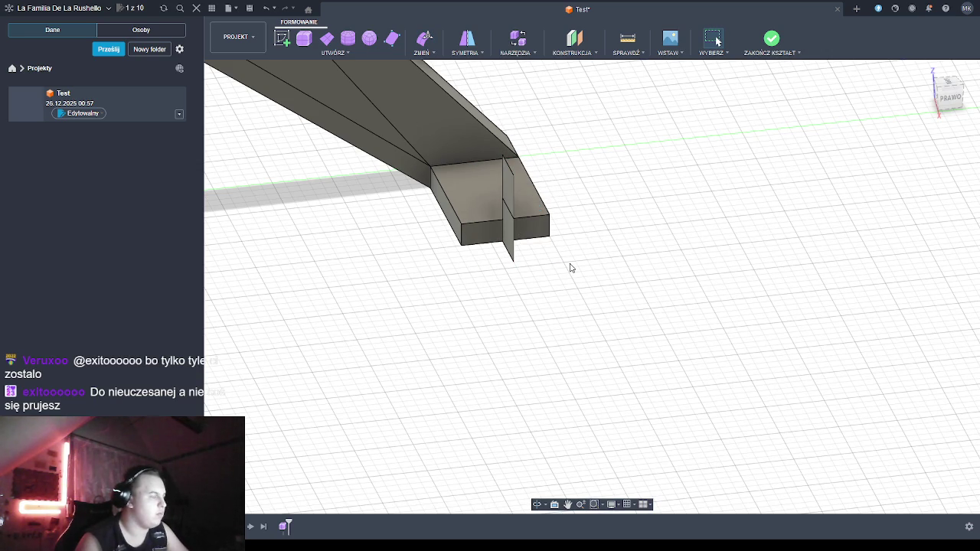
key(ctrl+z)
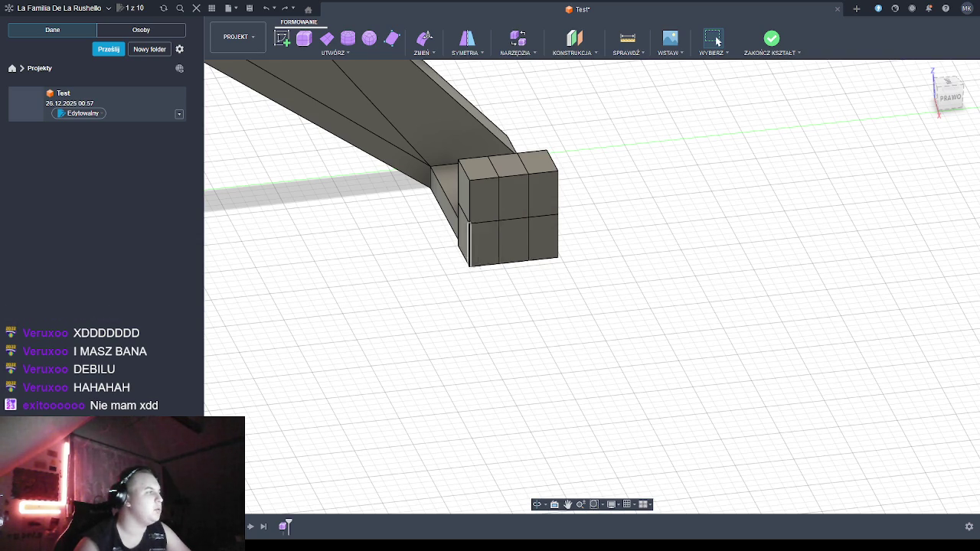
click(512, 198)
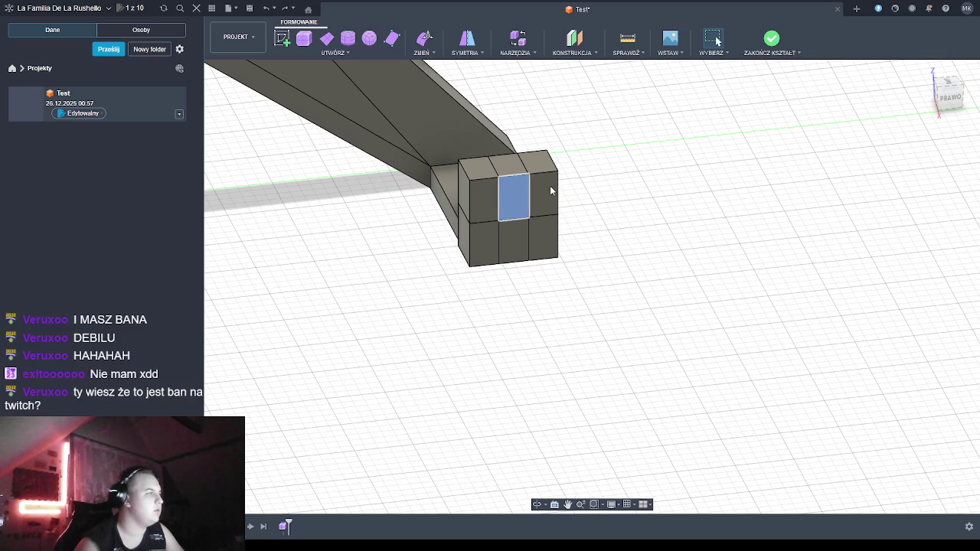
right_drag(549, 186, 866, 203)
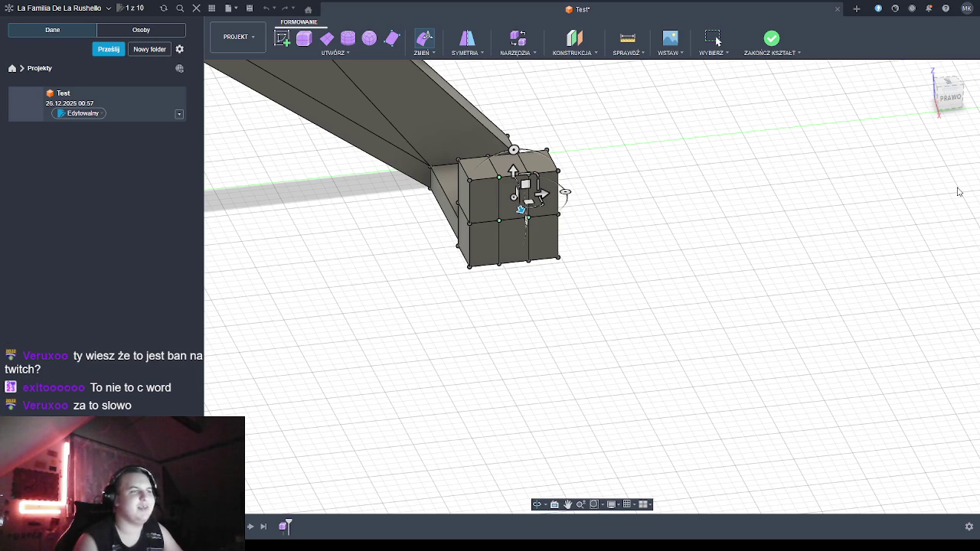
click(865, 214)
click(499, 196)
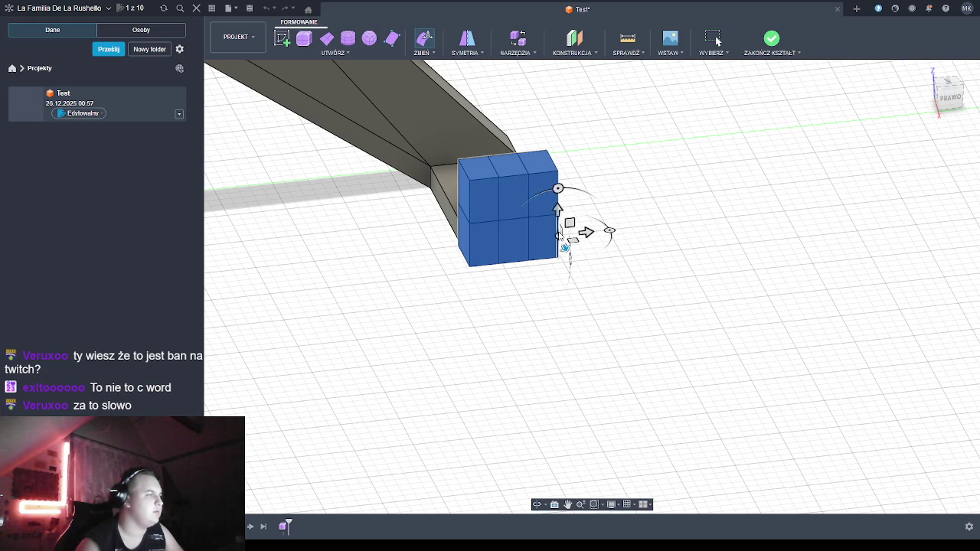
key(Escape)
click(520, 217)
click(717, 232)
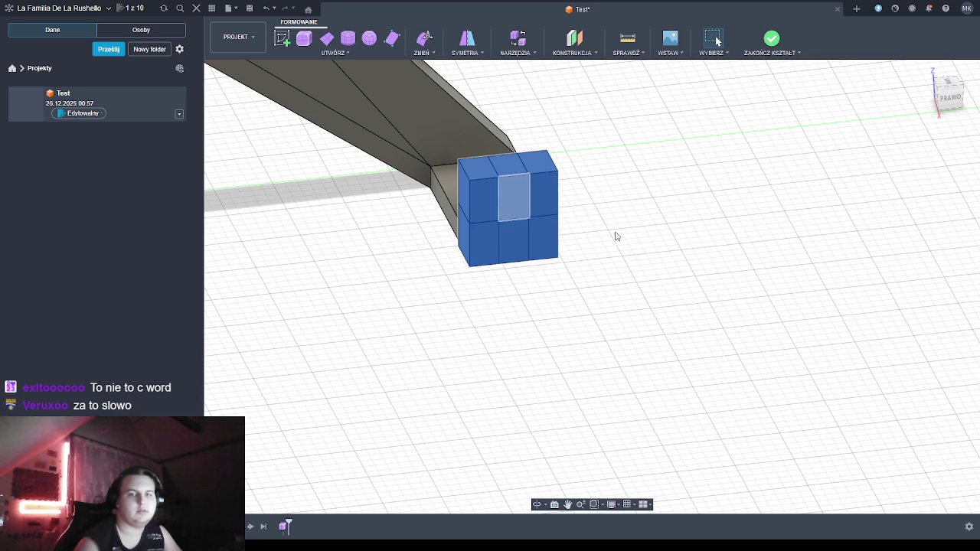
click(558, 200)
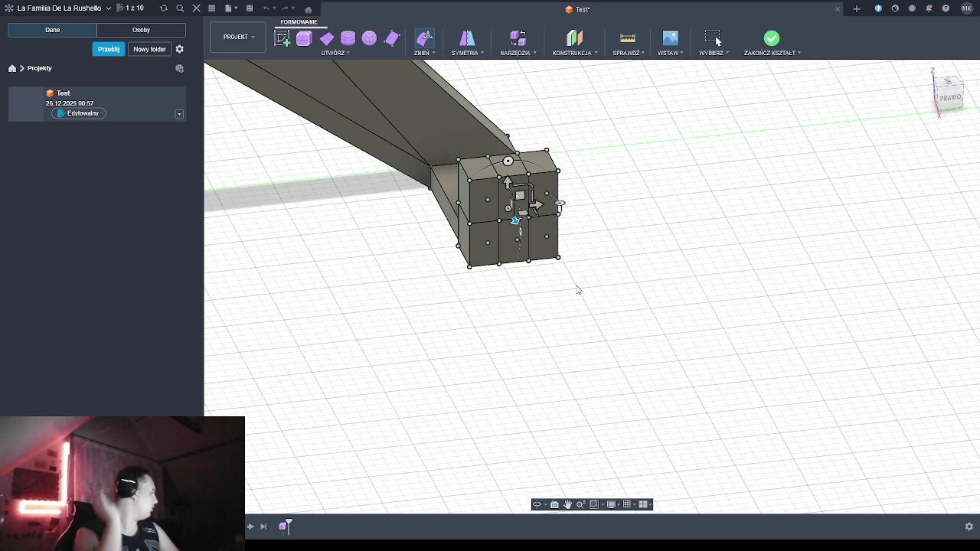
click(532, 198)
drag(532, 196, 530, 196)
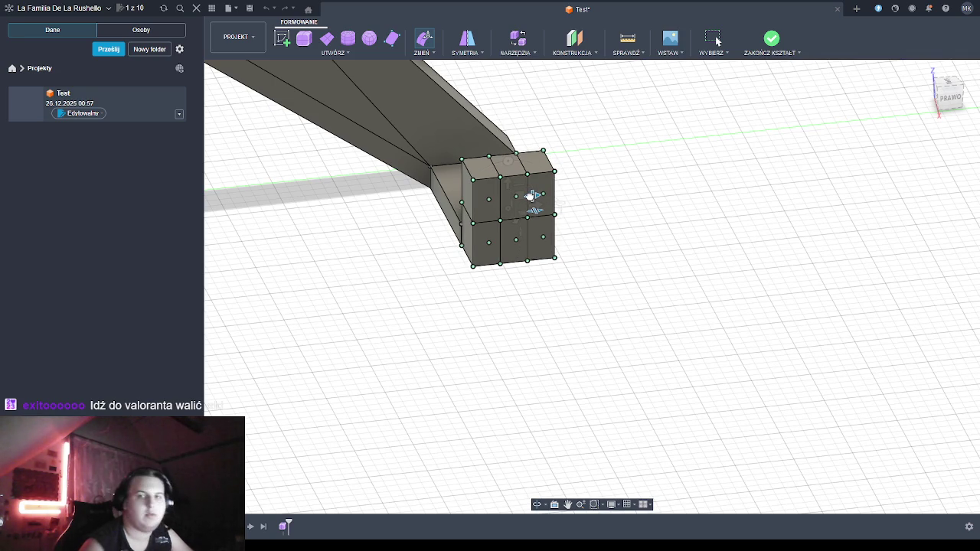
key(ctrl+z)
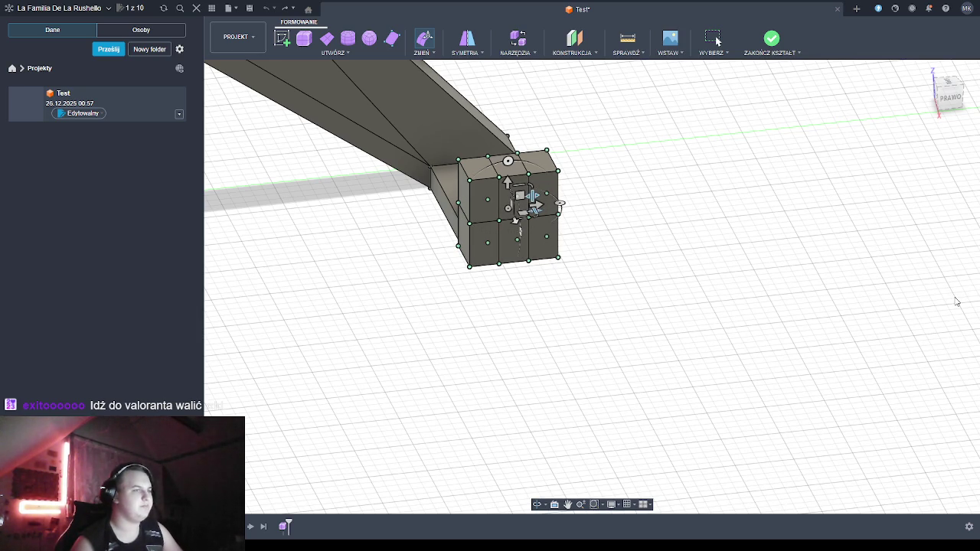
key(Escape)
Delete the front, middle-row and upper faces of the end box
click(551, 210)
key(Delete)
click(534, 228)
key(Delete)
click(507, 211)
key(Delete)
click(509, 226)
key(Delete)
click(530, 211)
key(Delete)
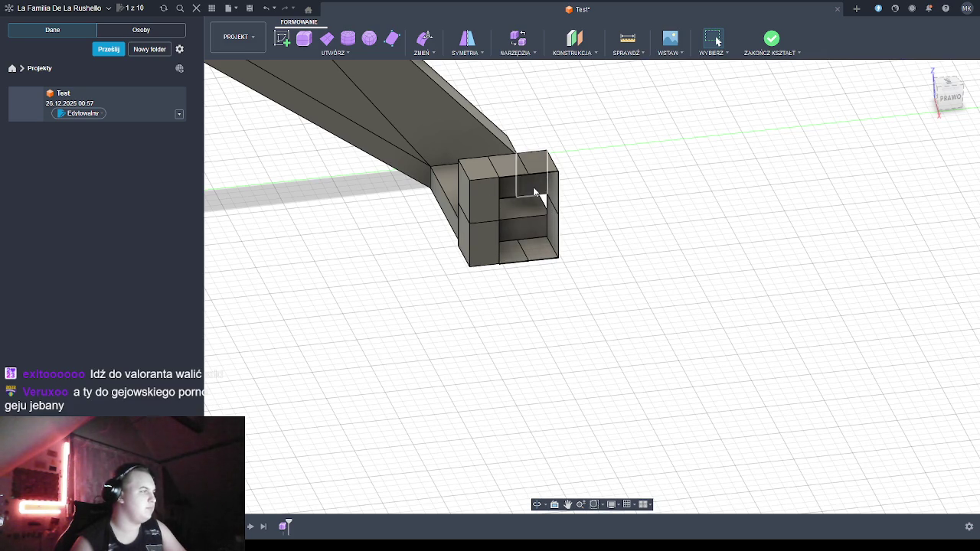
click(533, 192)
key(Delete)
click(509, 172)
key(Delete)
click(480, 195)
key(Delete)
click(480, 200)
key(Delete)
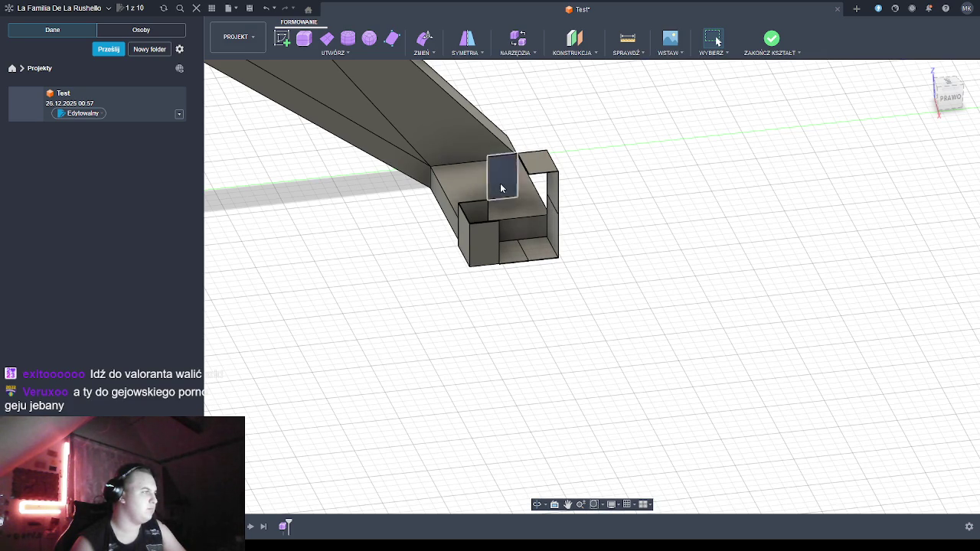
Delete the remaining end and bottom faces, undoing two mistaken deletions
click(496, 188)
key(Delete)
click(553, 184)
key(Delete)
click(551, 226)
key(Delete)
click(538, 251)
key(Delete)
click(505, 253)
key(Delete)
click(494, 260)
key(Delete)
click(483, 252)
key(Delete)
click(475, 227)
key(Delete)
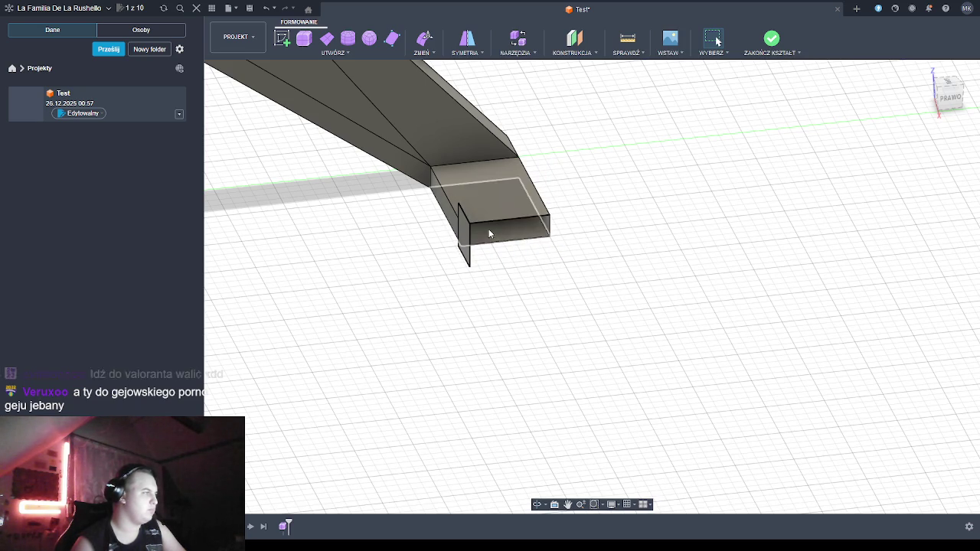
key(ctrl+z)
key(ctrl+z)
key(ctrl+z)
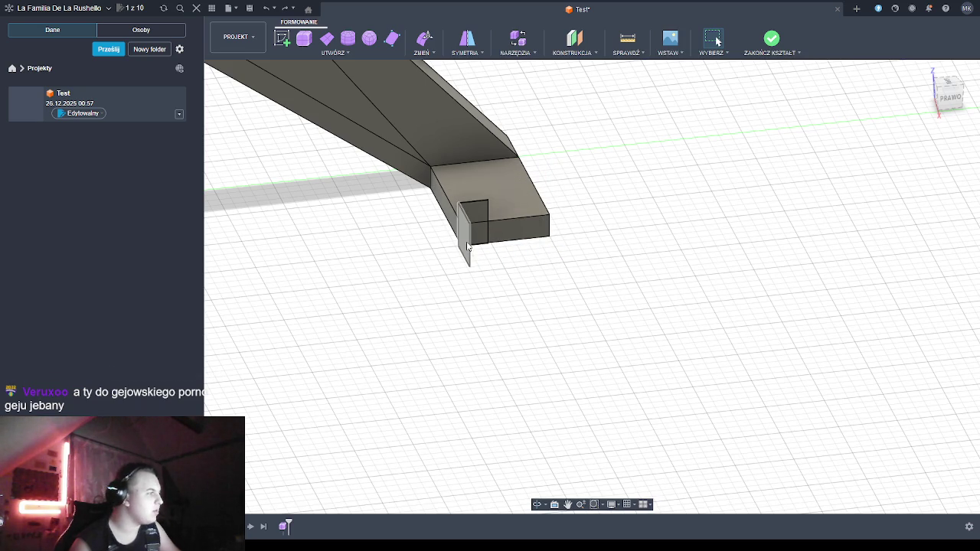
key(ctrl+z)
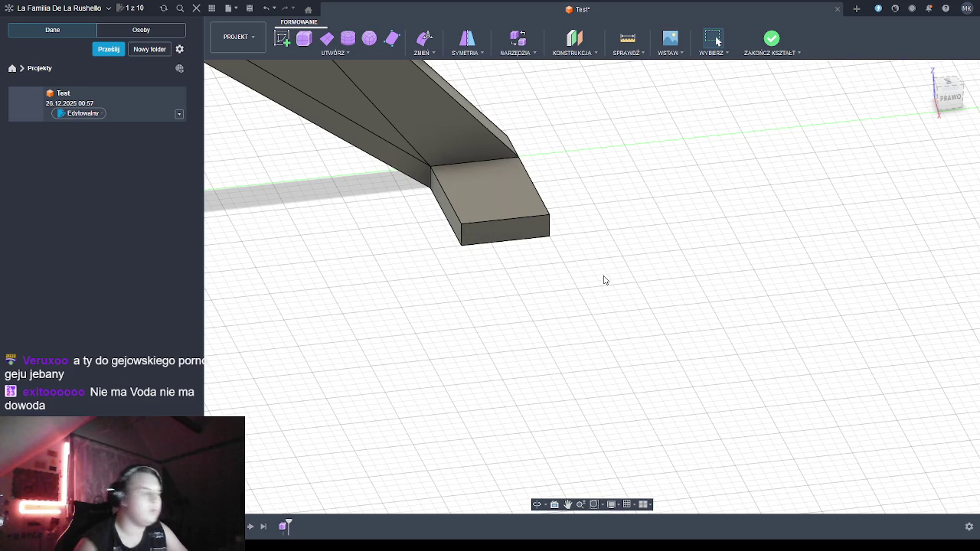
Start a new T-spline box on the ground plane beside the beam end
shift+middle_drag(488, 326, 404, 172)
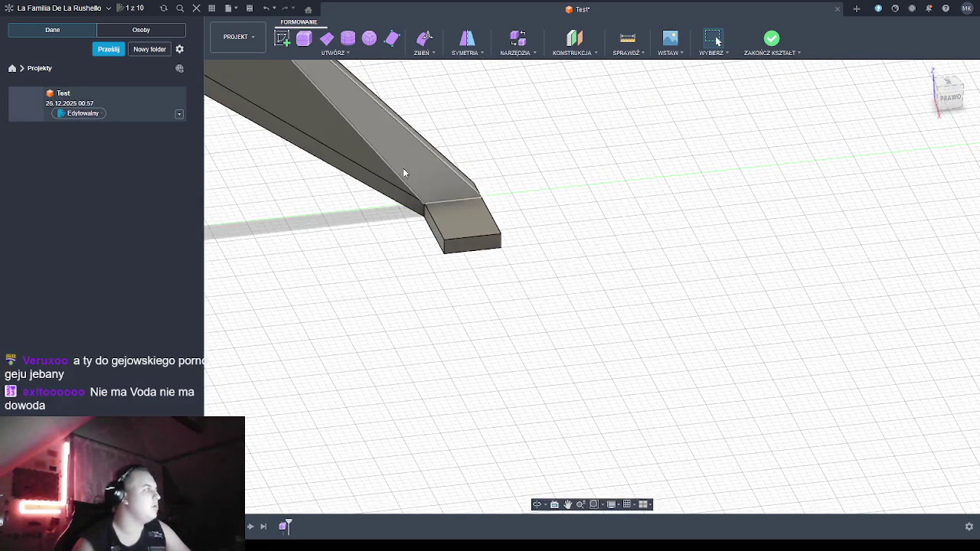
key(Return)
click(376, 203)
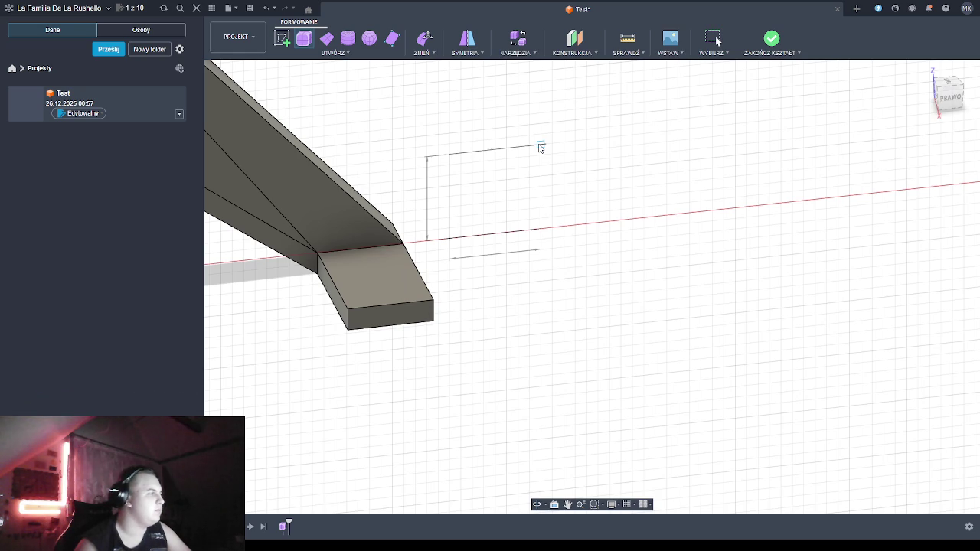
Create the box and adjust its length, width and height to a small, slightly wider box
click(539, 146)
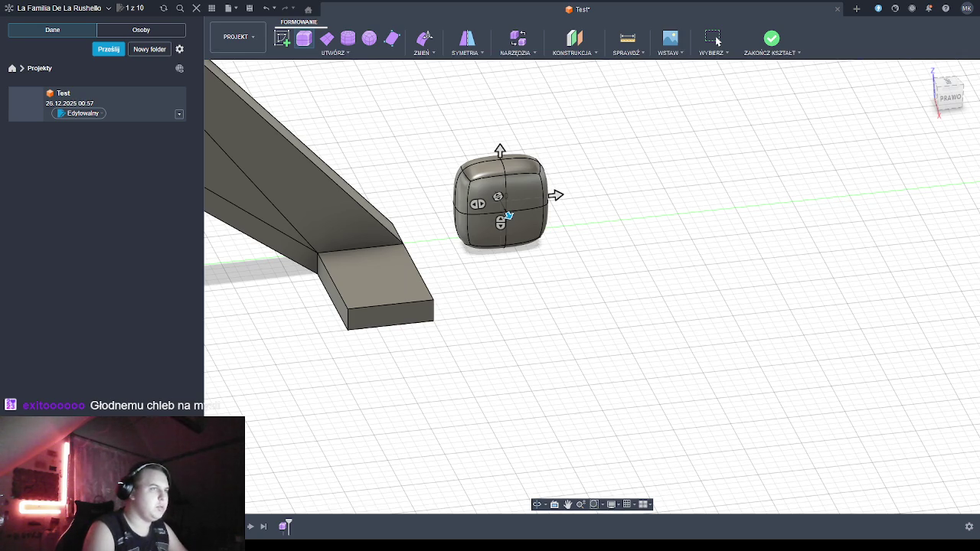
key(ctrl+z)
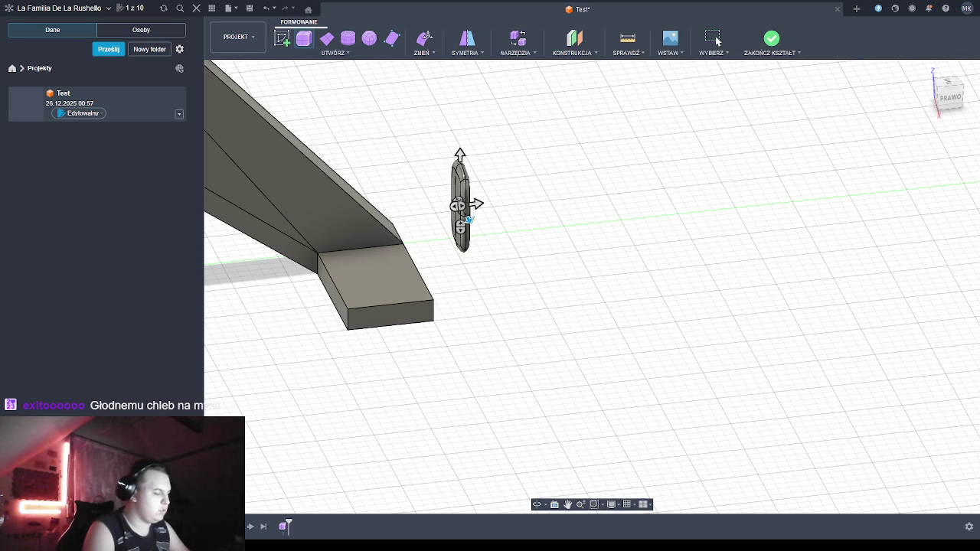
key(ctrl+z)
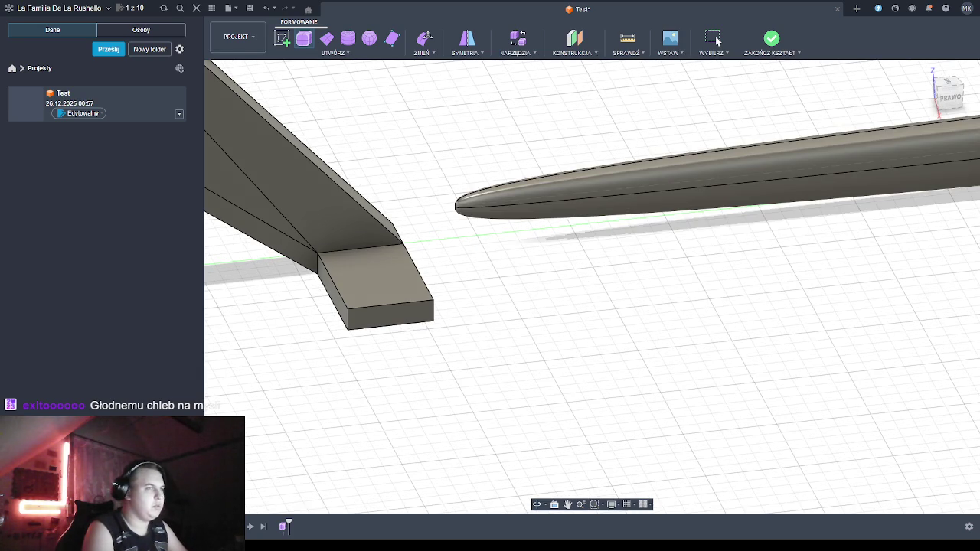
key(ctrl+z)
key(ctrl+z)
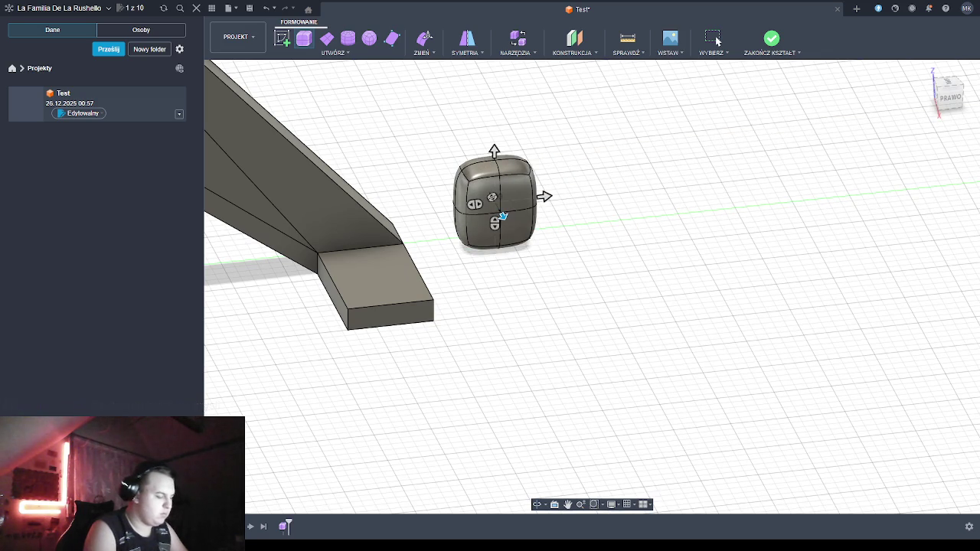
key(ctrl+z)
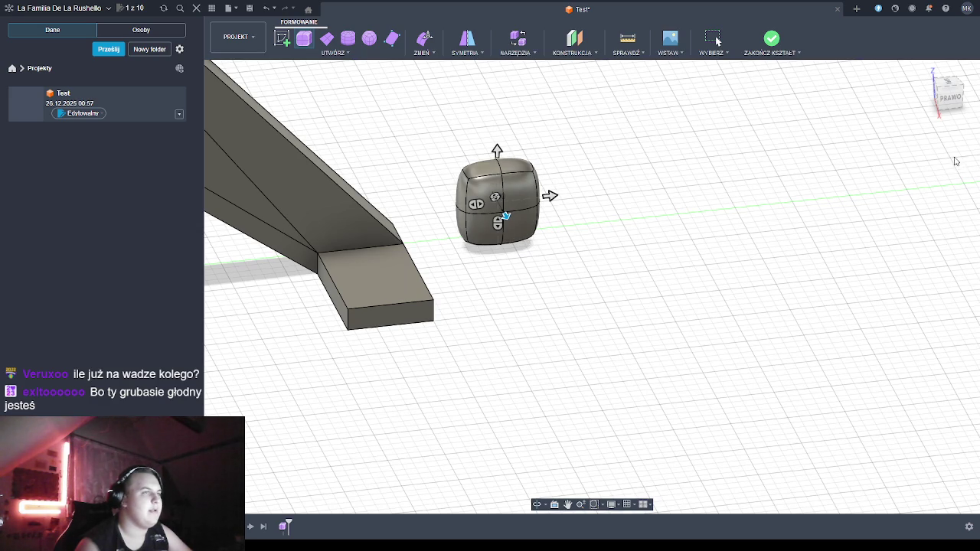
Give the box three columns and two rows of faces and confirm it
key(ctrl+z)
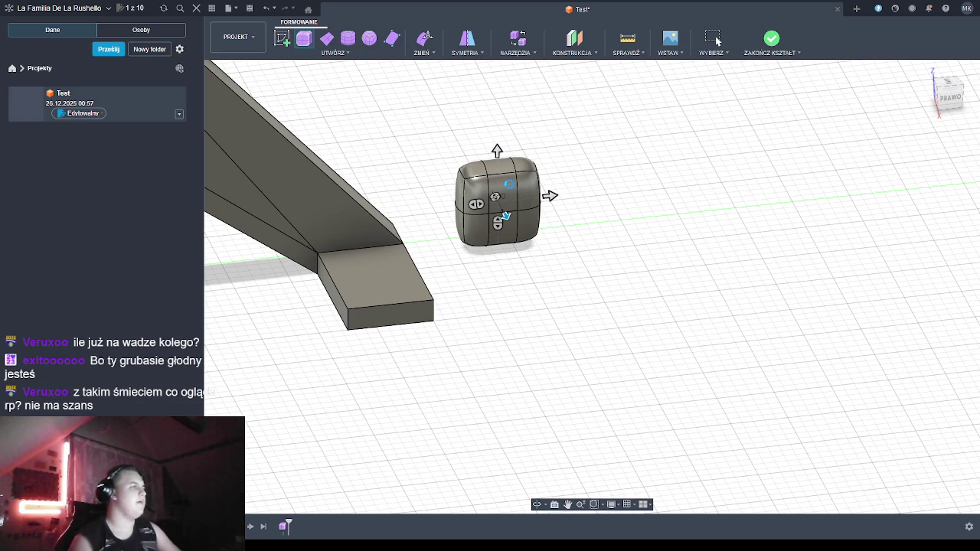
key(Escape)
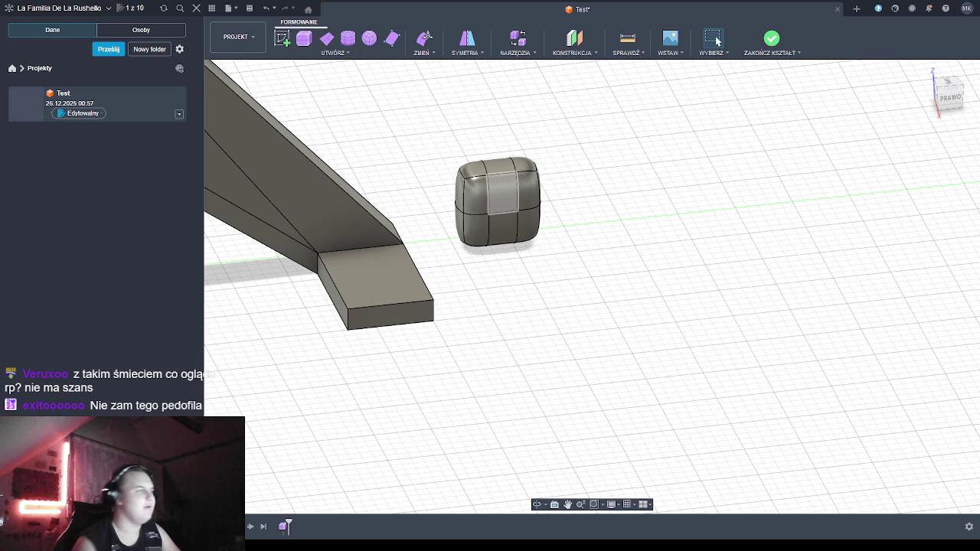
click(501, 201)
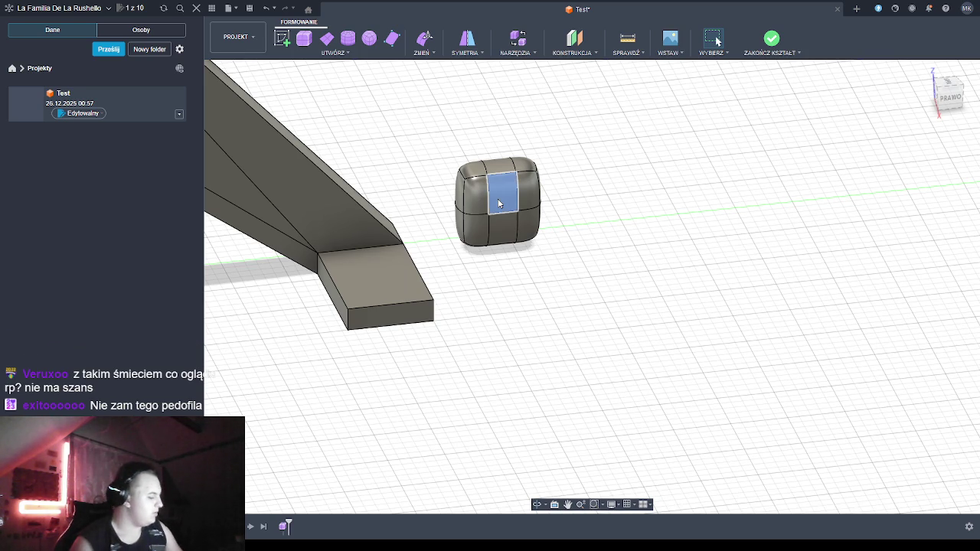
Switch the box to squared display and trial an Edit Form move, then undo it
key(alt+1)
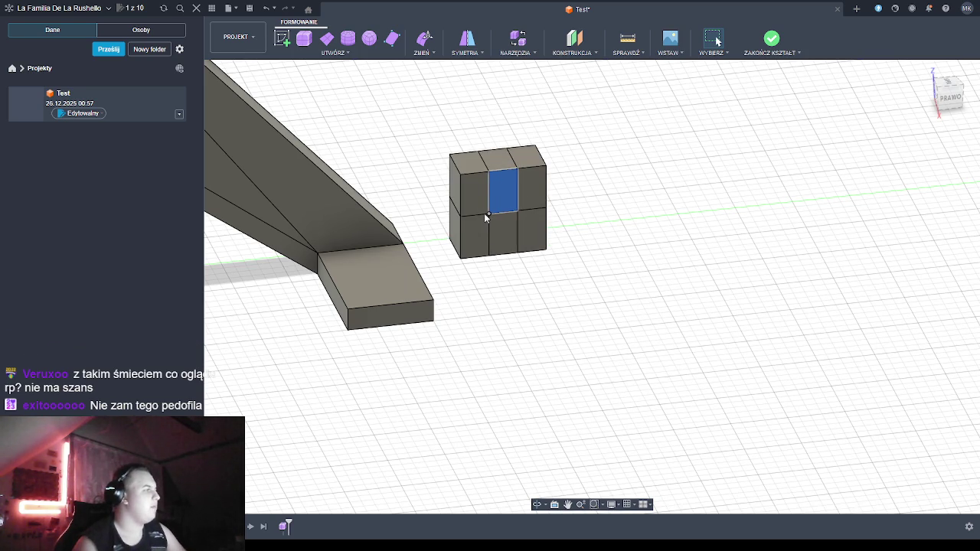
drag(438, 142, 618, 265)
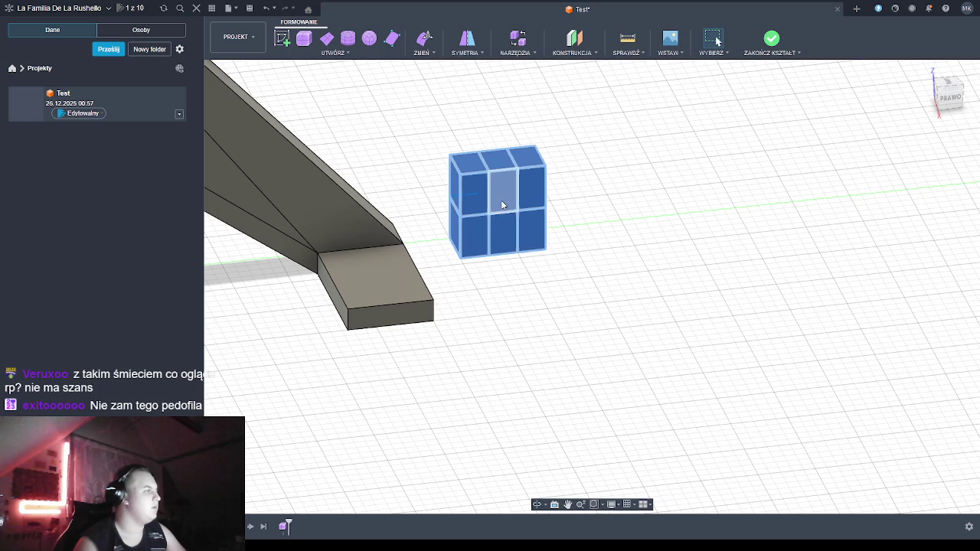
right_drag(536, 205, 507, 226)
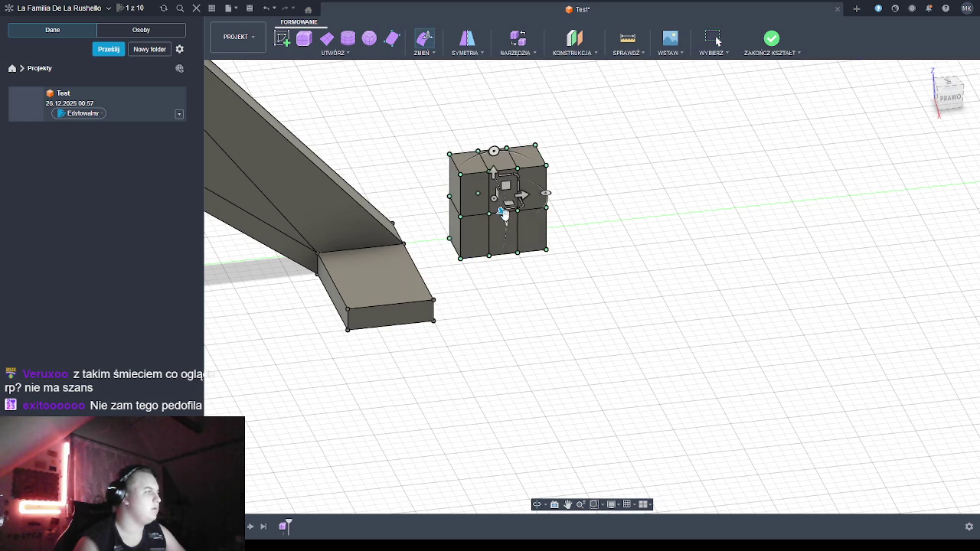
key(Escape)
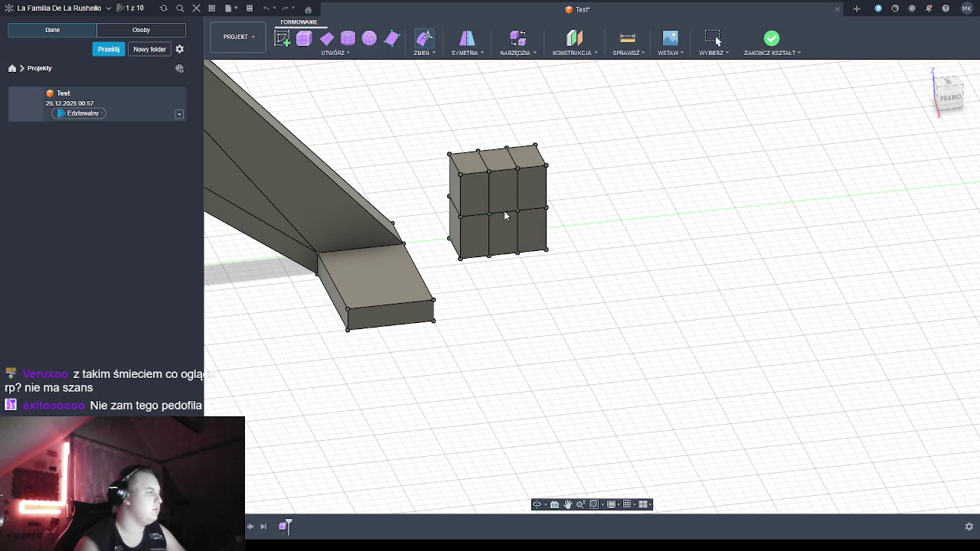
drag(437, 120, 568, 267)
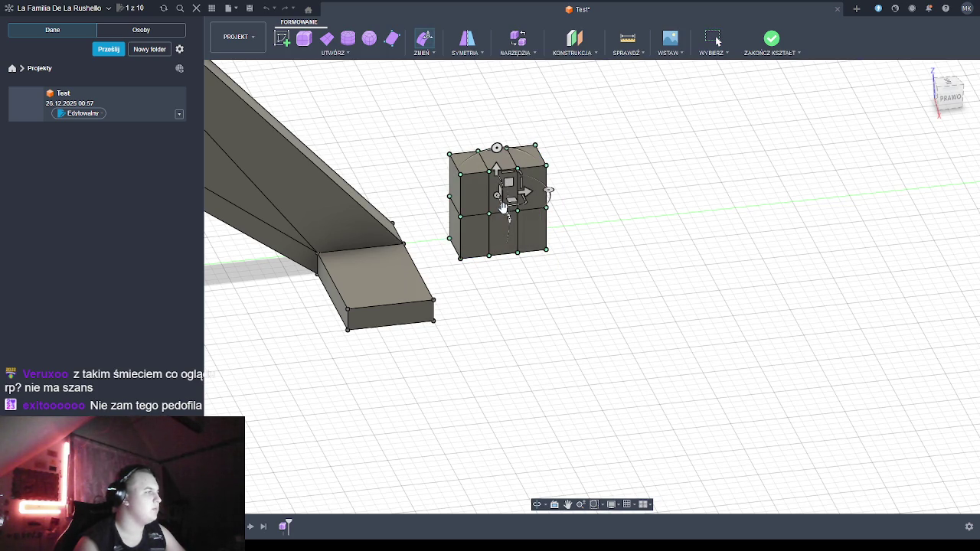
drag(504, 203, 532, 255)
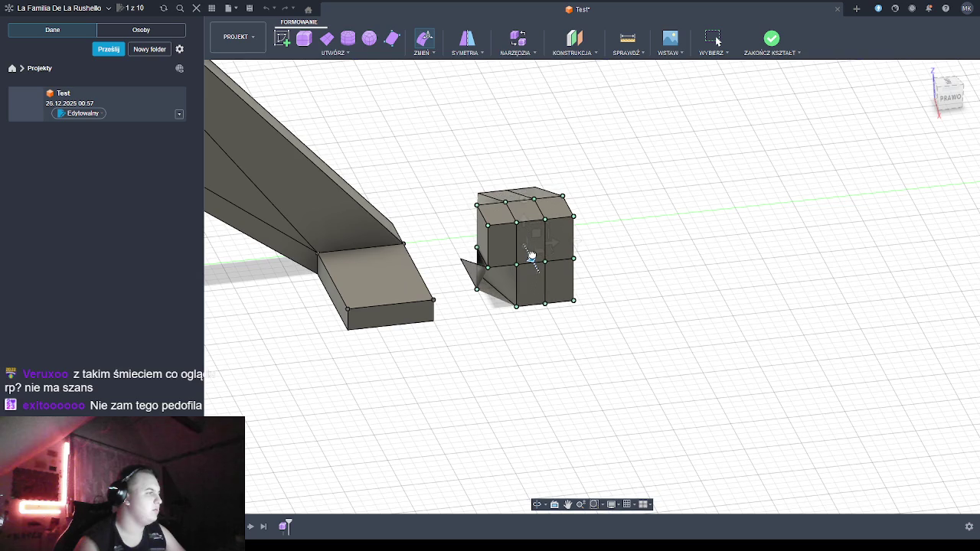
key(ctrl+z)
Reselect the box, then select its right column and a right-side edge
drag(395, 109, 612, 279)
click(622, 150)
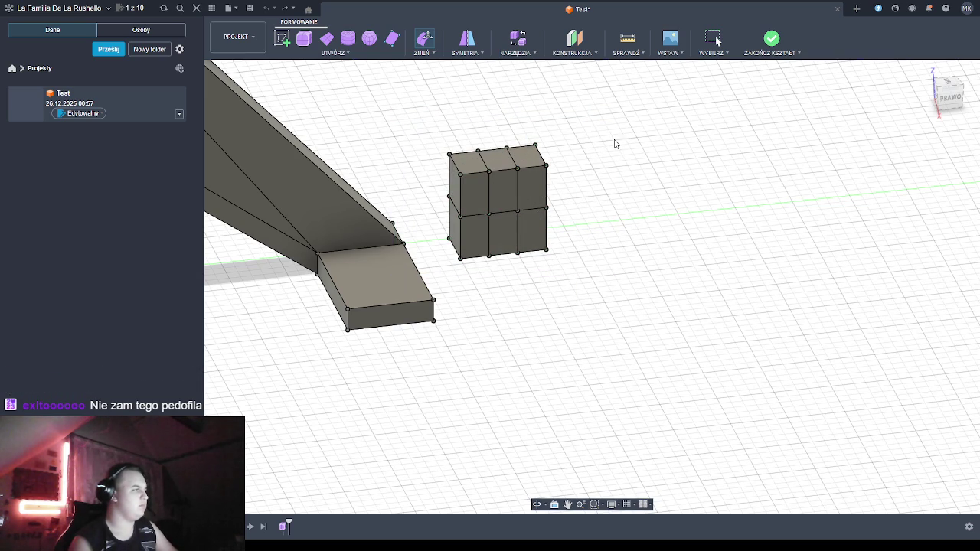
drag(587, 118, 501, 213)
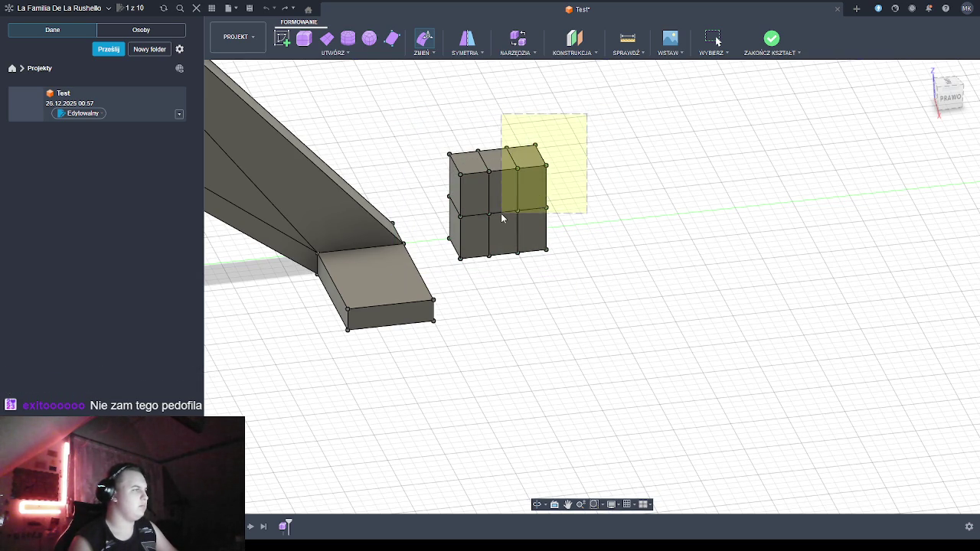
click(541, 199)
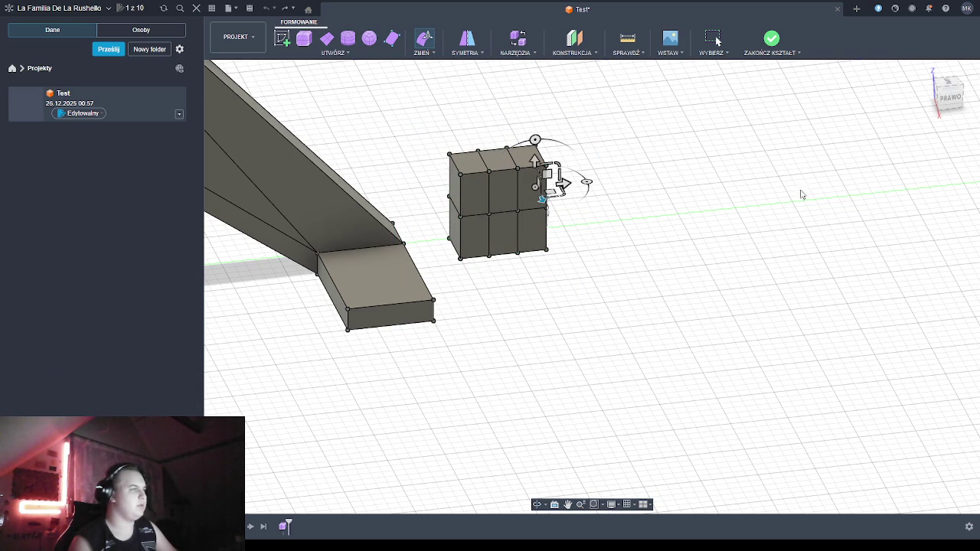
Select the whole box and slide it left against the end of the angled beam
click(915, 208)
click(476, 196)
drag(511, 212, 554, 300)
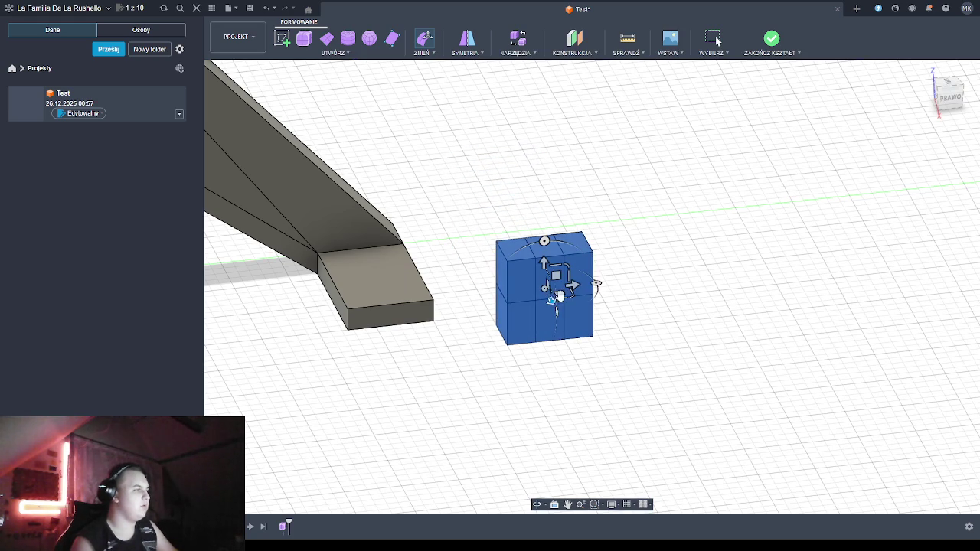
drag(572, 285, 427, 305)
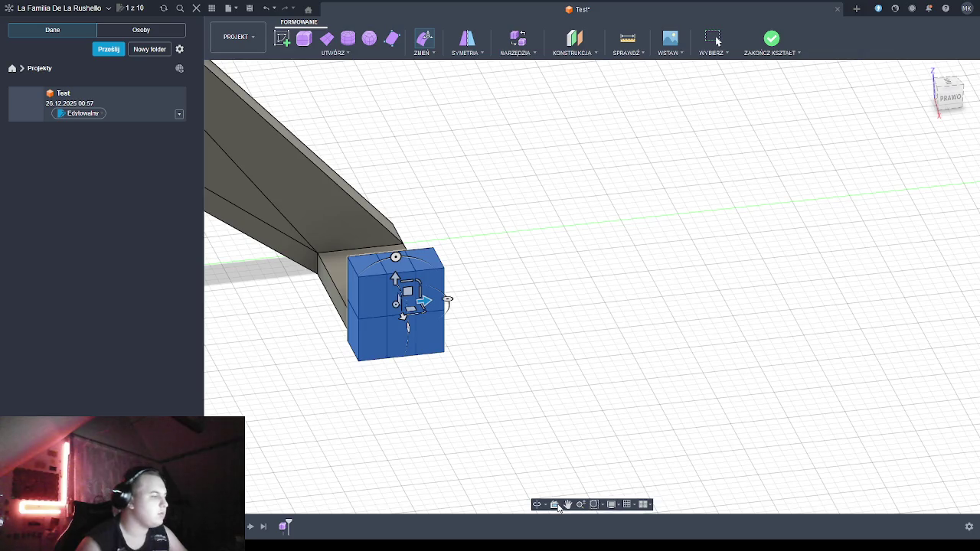
click(537, 505)
drag(444, 429, 442, 395)
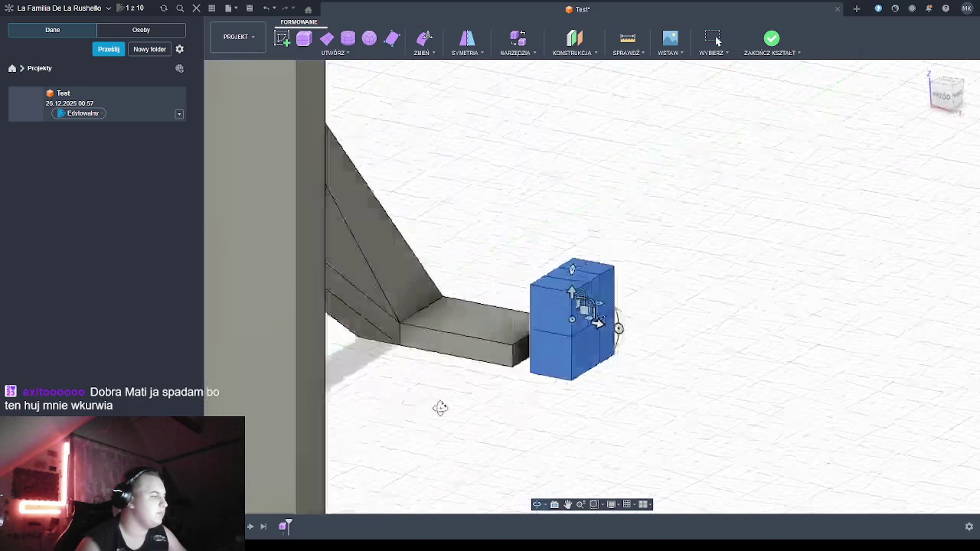
Zoom in and orbit to look down on the box and the beam end
scroll(504, 360, up, 2)
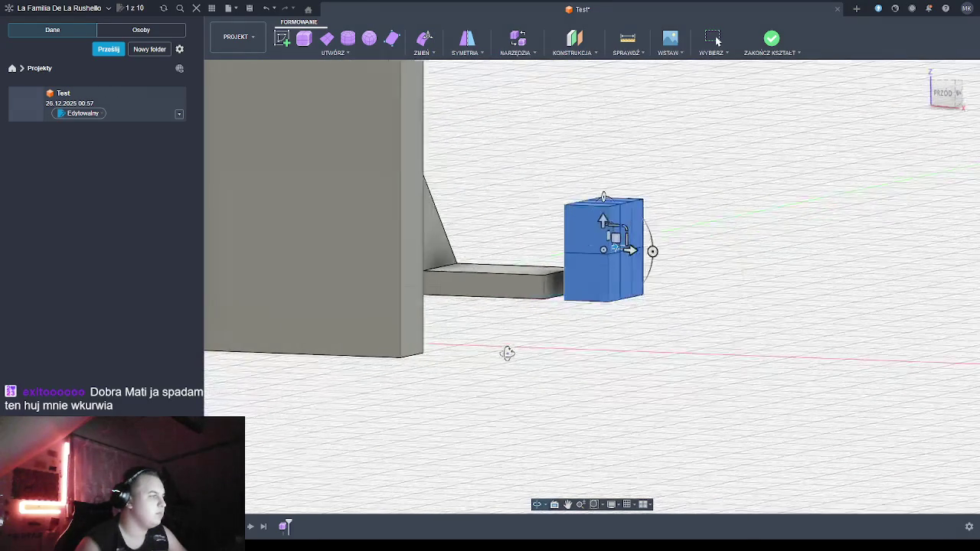
scroll(513, 343, up, 2)
scroll(532, 320, up, 2)
scroll(569, 299, up, 1)
drag(568, 300, 567, 316)
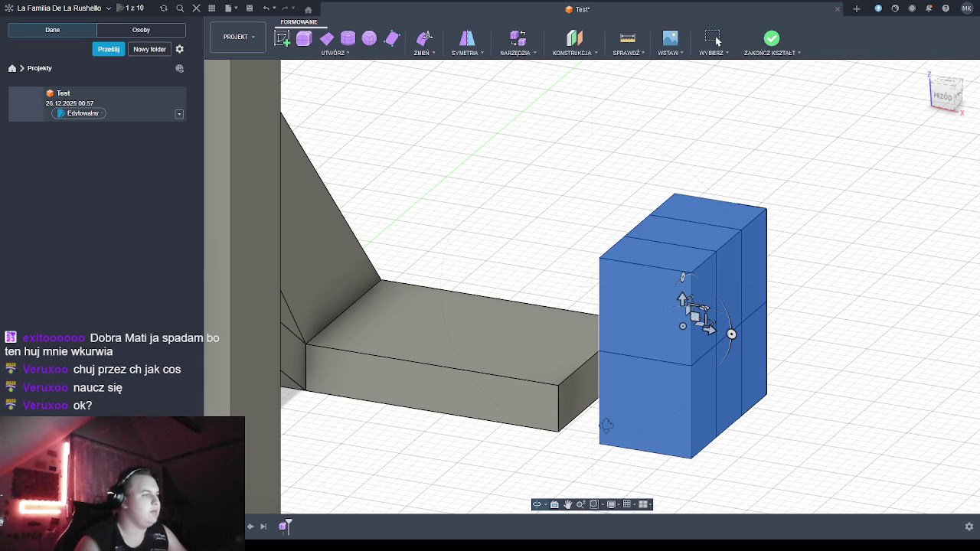
mouse_move(531, 448)
shift+middle_down()
mouse_move(511, 451)
mouse_move(651, 449)
mouse_move(634, 449)
shift+middle_up()
shift+middle_drag(816, 204, 707, 241)
mouse_move(697, 192)
shift+middle_down()
mouse_move(727, 229)
mouse_move(724, 265)
shift+middle_up()
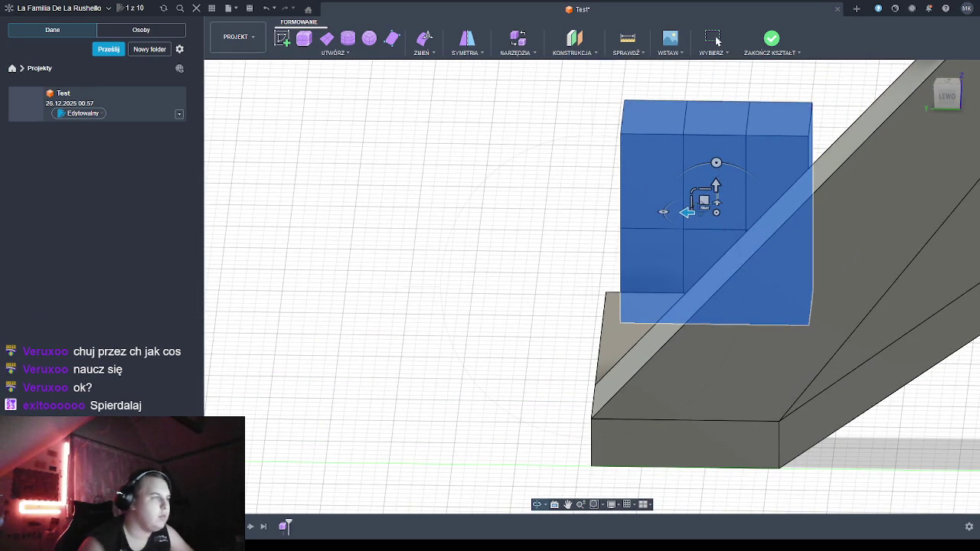
mouse_move(689, 212)
shift+middle_down()
mouse_move(698, 214)
mouse_move(667, 208)
mouse_move(701, 245)
mouse_move(694, 263)
shift+middle_up()
mouse_move(691, 179)
shift+middle_down()
mouse_move(696, 227)
mouse_move(612, 253)
shift+middle_up()
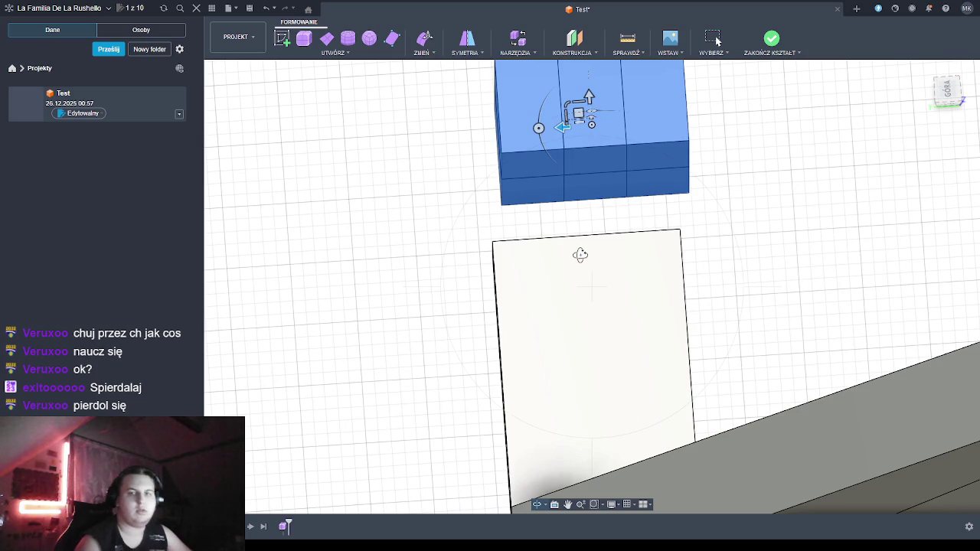
Pull the front face in and nudge the box flush against the beam end
mouse_move(589, 99)
mouse_down()
mouse_move(588, 108)
mouse_move(589, 99)
mouse_up()
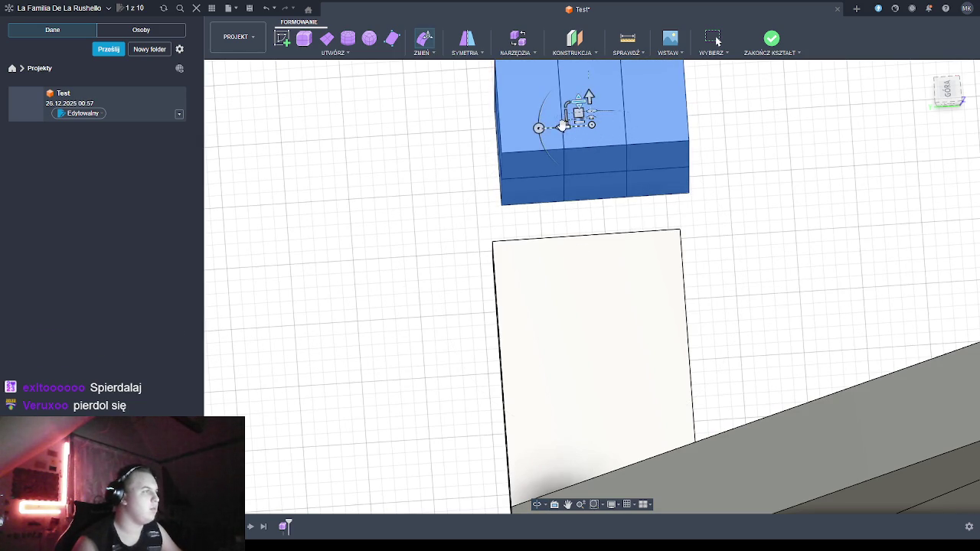
drag(564, 130, 551, 131)
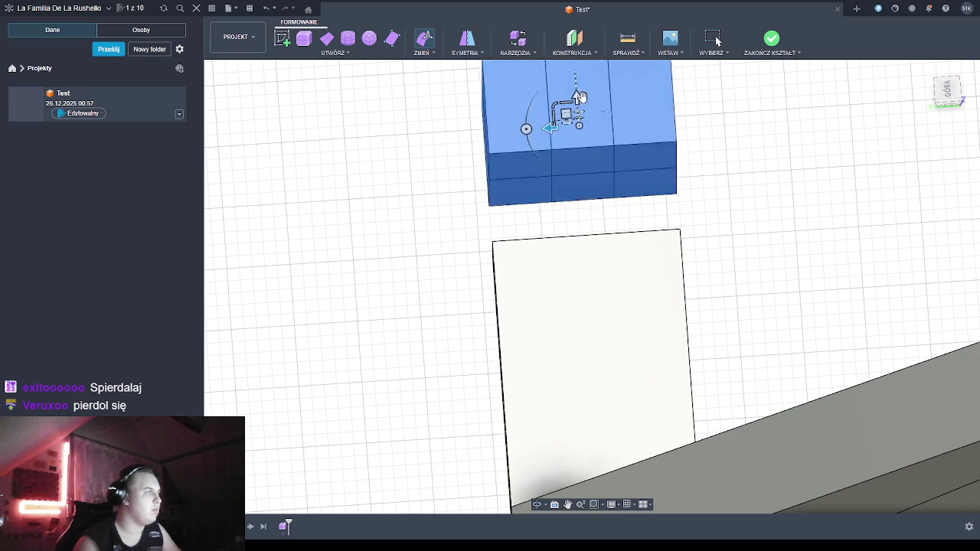
drag(576, 99, 578, 142)
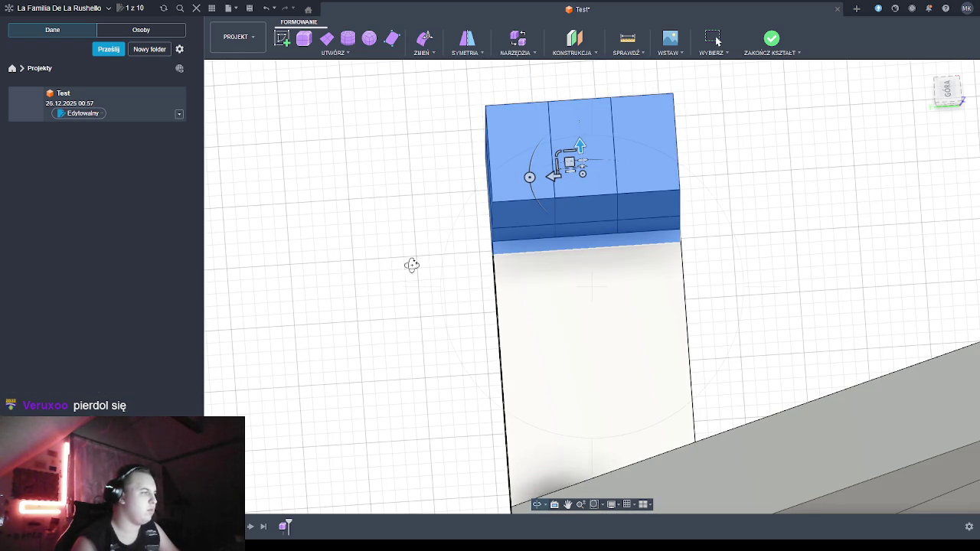
mouse_move(450, 258)
shift+middle_down()
mouse_move(573, 201)
mouse_move(551, 183)
mouse_move(623, 118)
mouse_move(612, 158)
mouse_move(620, 217)
mouse_move(574, 243)
shift+middle_up()
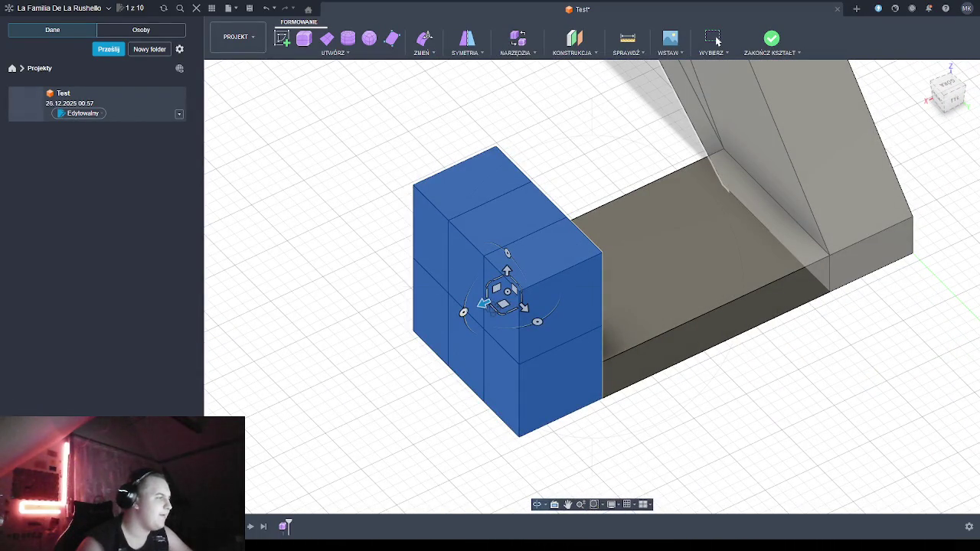
Drag the blue box's Edit Form arrow to reduce its depth into a thin upright plate
click(459, 348)
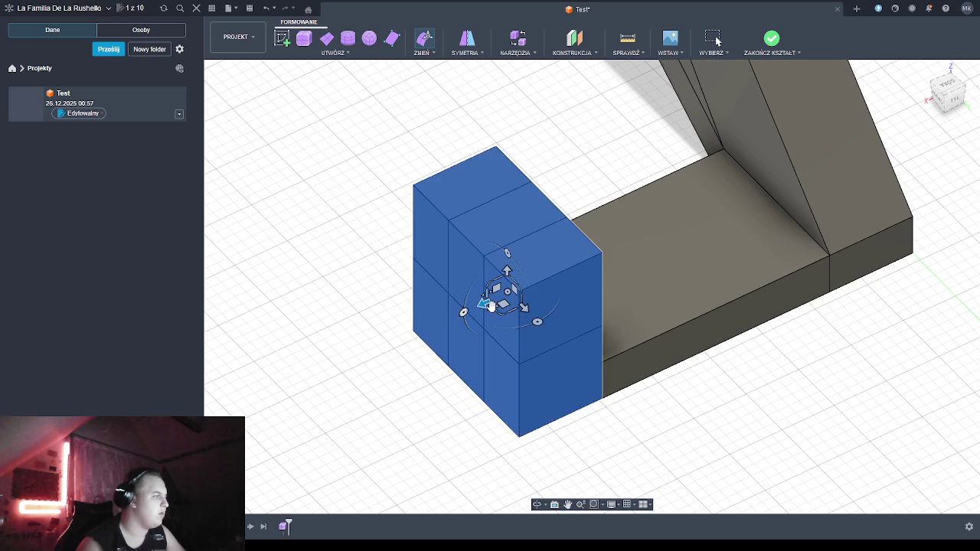
mouse_move(490, 304)
mouse_down()
mouse_move(508, 302)
mouse_move(485, 304)
mouse_move(502, 301)
mouse_move(499, 290)
mouse_move(505, 302)
mouse_up()
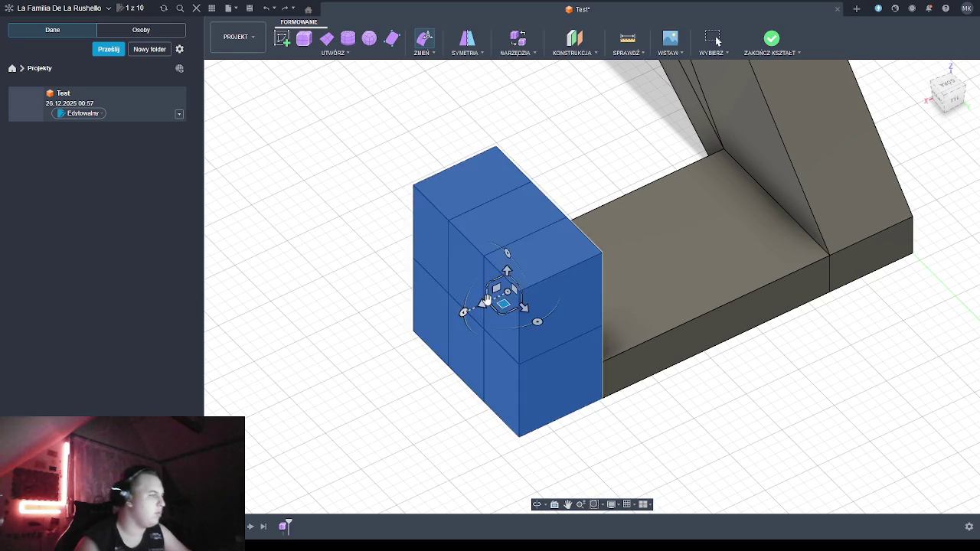
drag(492, 305, 507, 305)
drag(506, 306, 529, 297)
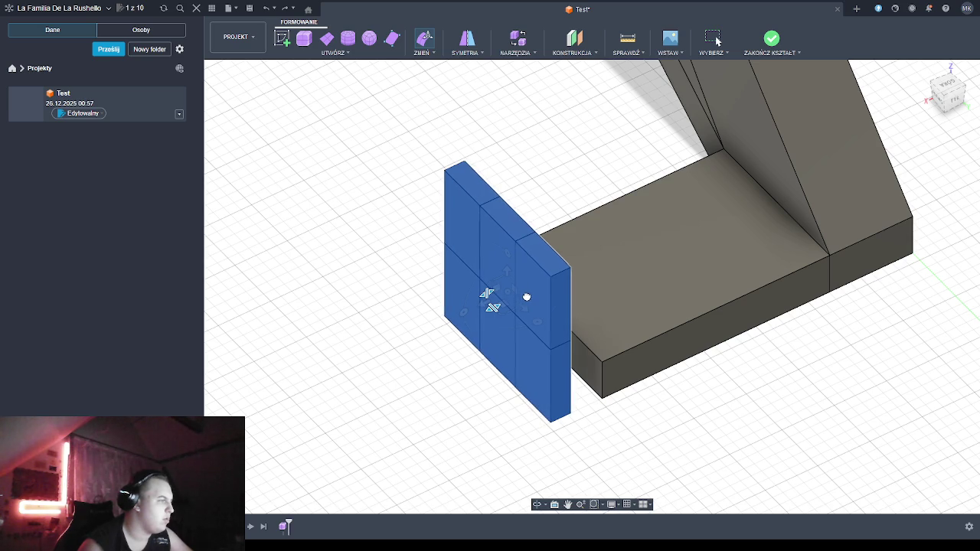
mouse_move(529, 297)
mouse_down()
mouse_move(504, 296)
mouse_move(516, 290)
mouse_up()
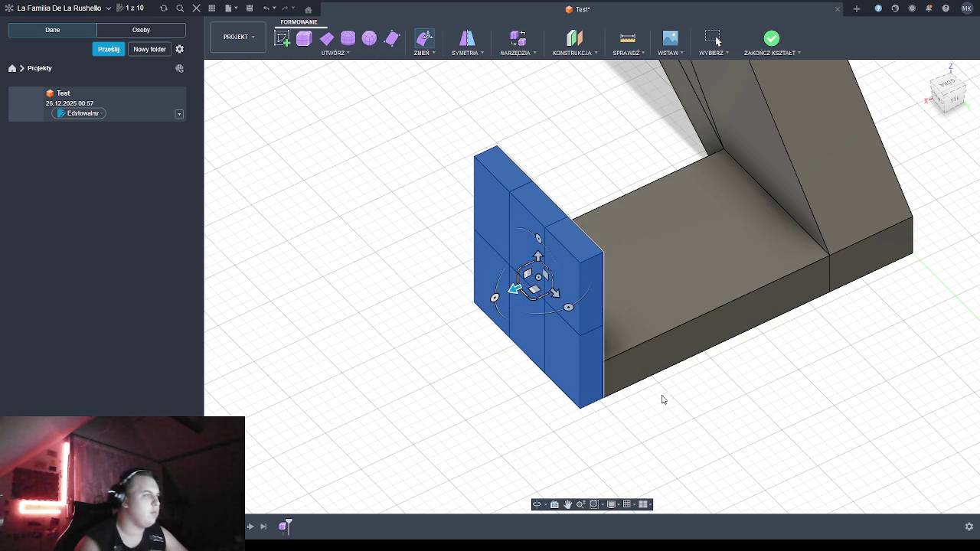
click(536, 505)
mouse_move(551, 447)
mouse_down()
mouse_move(629, 403)
mouse_move(583, 409)
mouse_up()
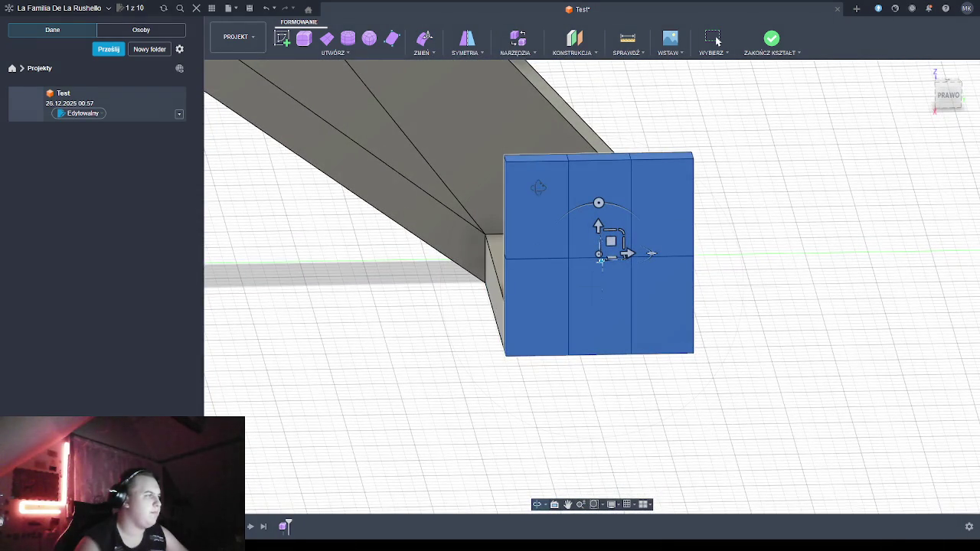
Select the end plate's top-left edge and test-drag it outward with Edit Form
mouse_move(485, 331)
mouse_down()
mouse_move(479, 409)
mouse_move(494, 408)
mouse_up()
key(Escape)
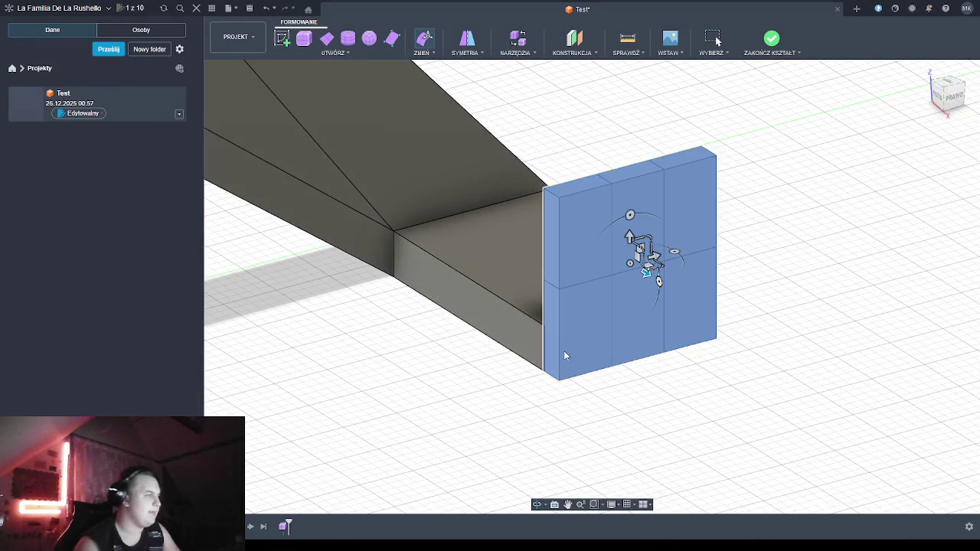
click(551, 195)
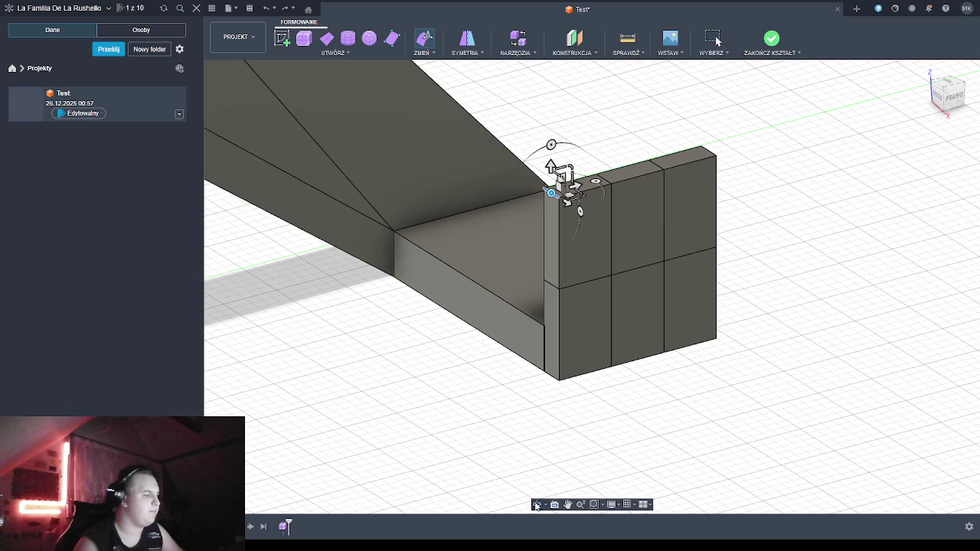
shift+middle_drag(479, 420, 429, 431)
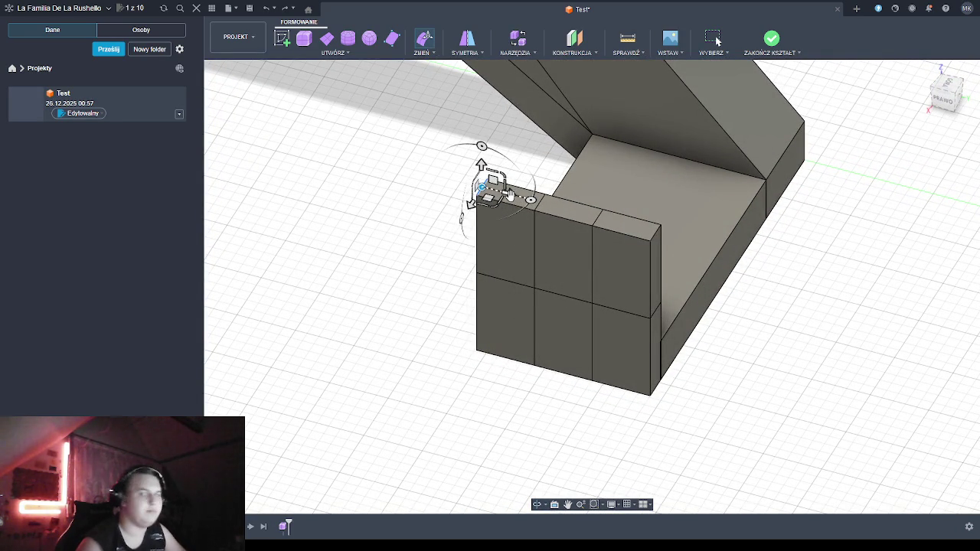
mouse_move(509, 196)
mouse_down()
mouse_move(520, 199)
mouse_move(508, 194)
mouse_up()
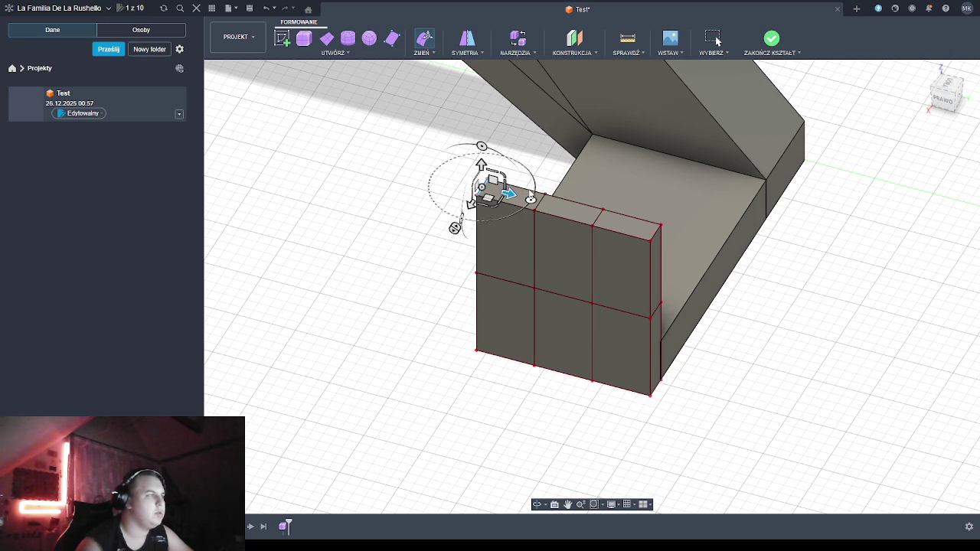
drag(508, 195, 511, 195)
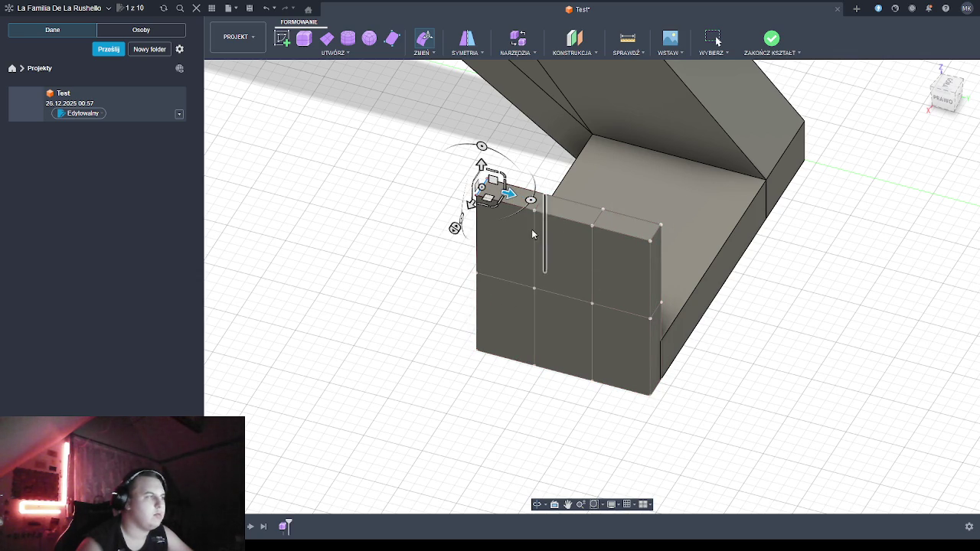
mouse_move(512, 201)
mouse_down()
mouse_move(518, 196)
mouse_move(503, 199)
mouse_move(503, 186)
mouse_move(528, 165)
mouse_move(525, 195)
mouse_up()
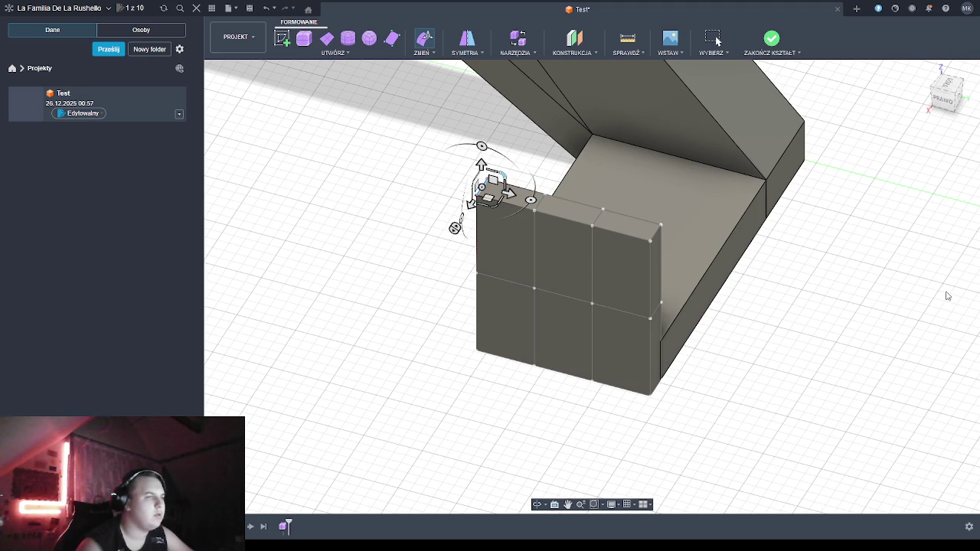
Switch the plate to box display and nudge its top-left edge only slightly
key(ctrl+1)
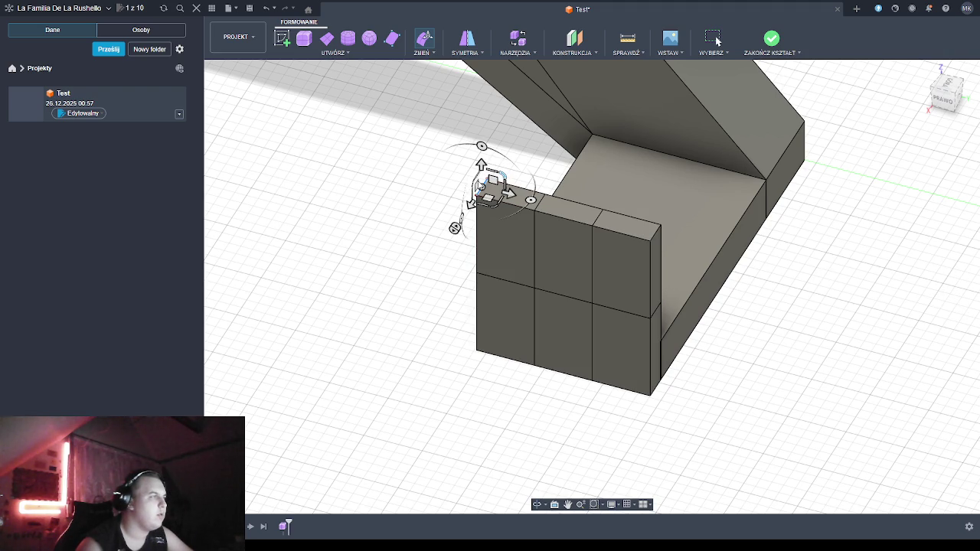
drag(507, 194, 508, 194)
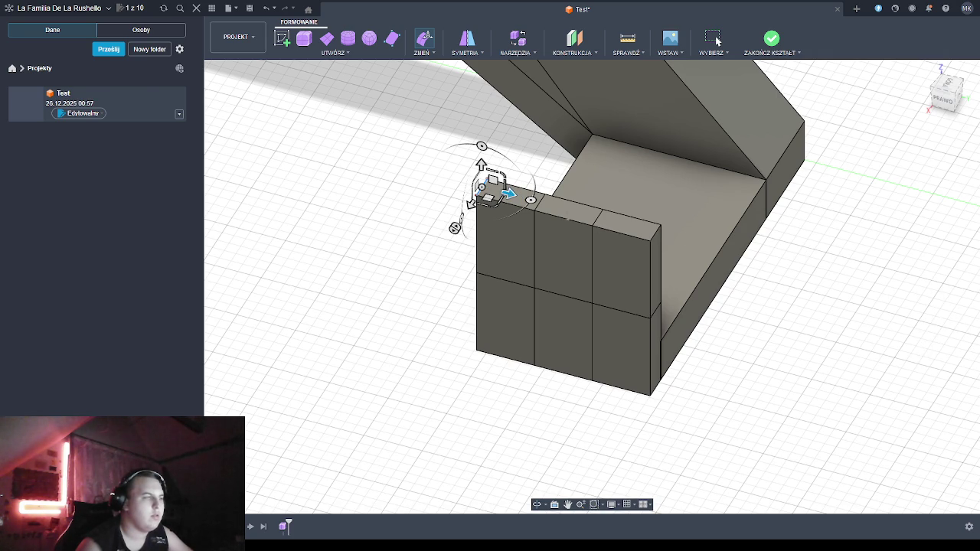
drag(508, 194, 509, 194)
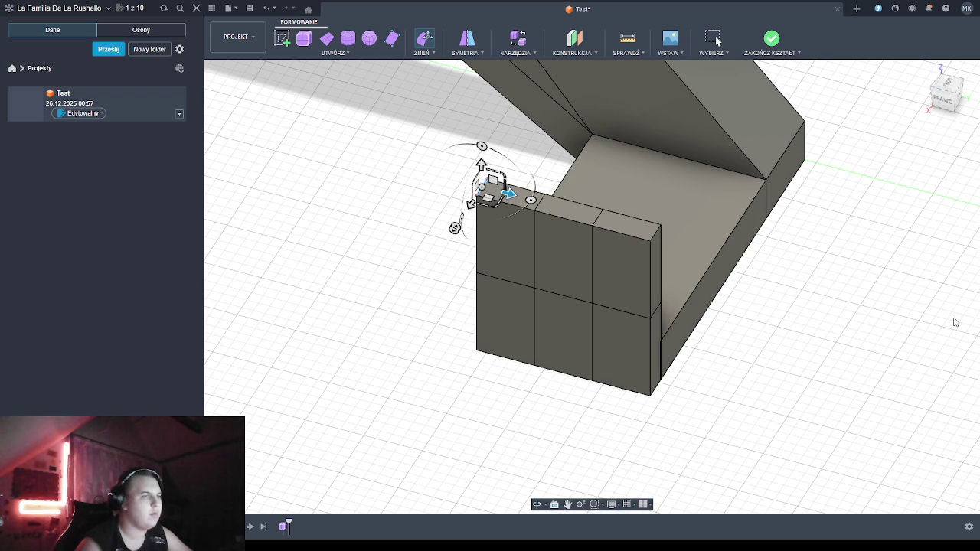
drag(509, 194, 510, 196)
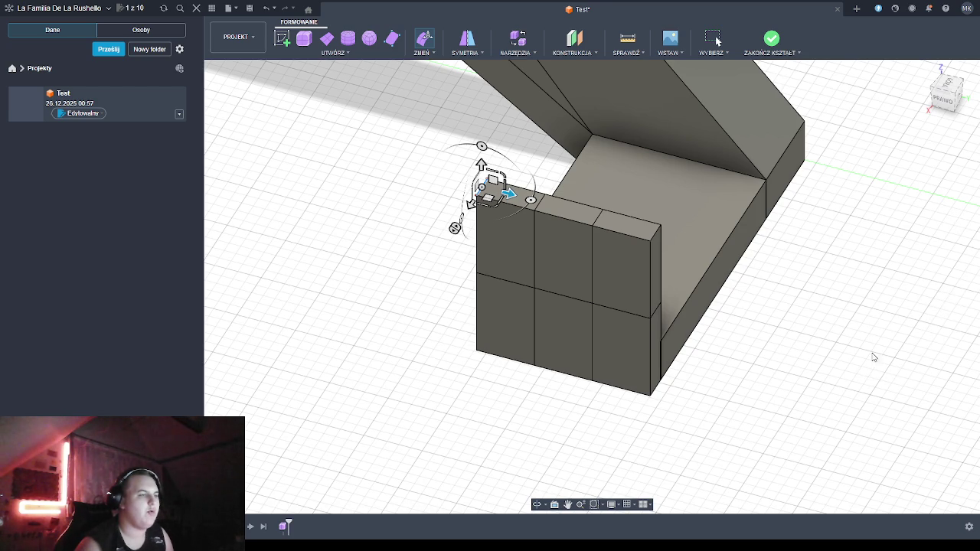
Exit Edit Form on the end plate, dismiss the manipulator, and orbit to an angled view
click(537, 503)
drag(551, 443, 568, 421)
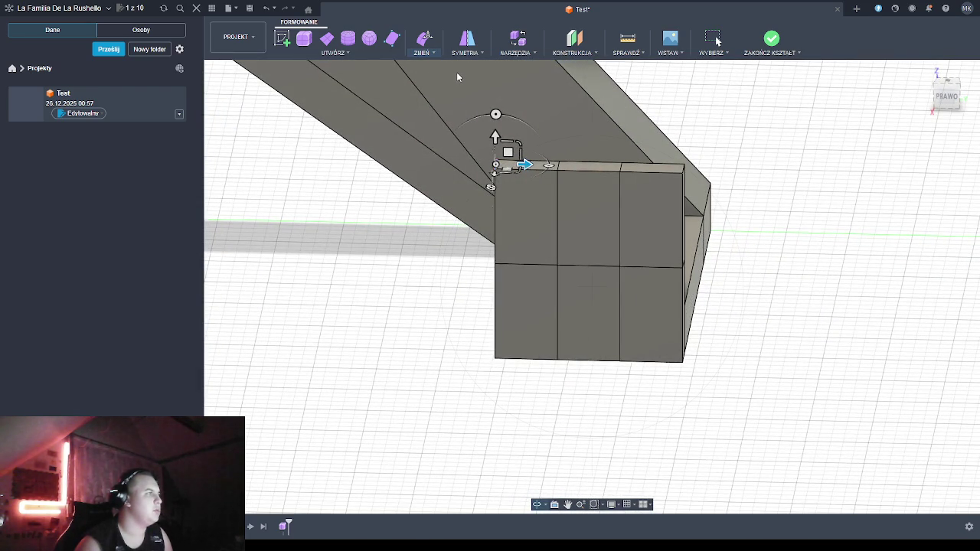
key(Escape)
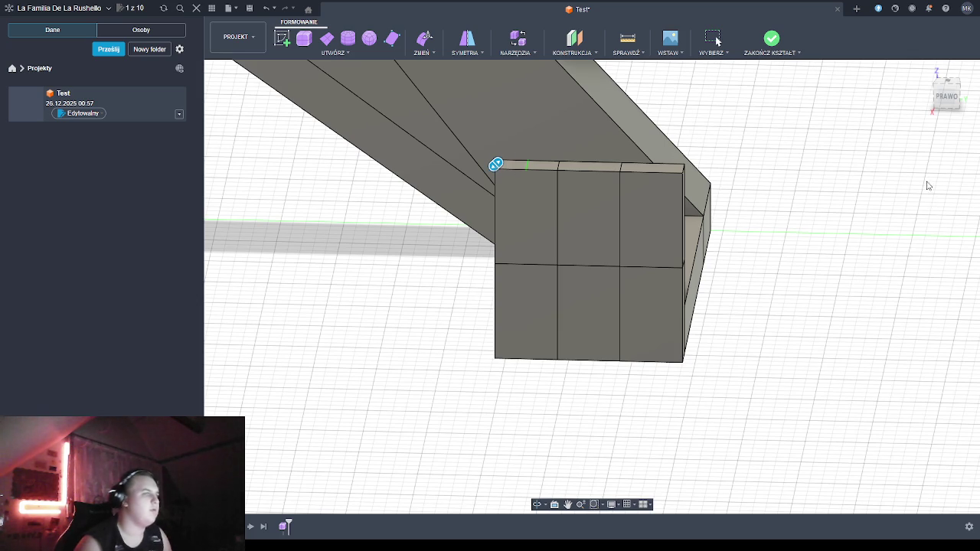
key(Escape)
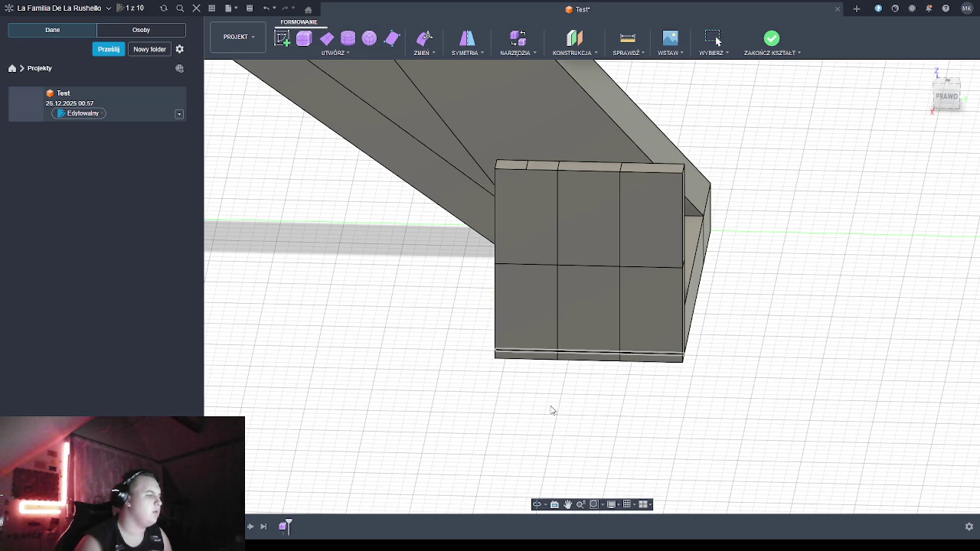
click(536, 503)
drag(482, 426, 517, 425)
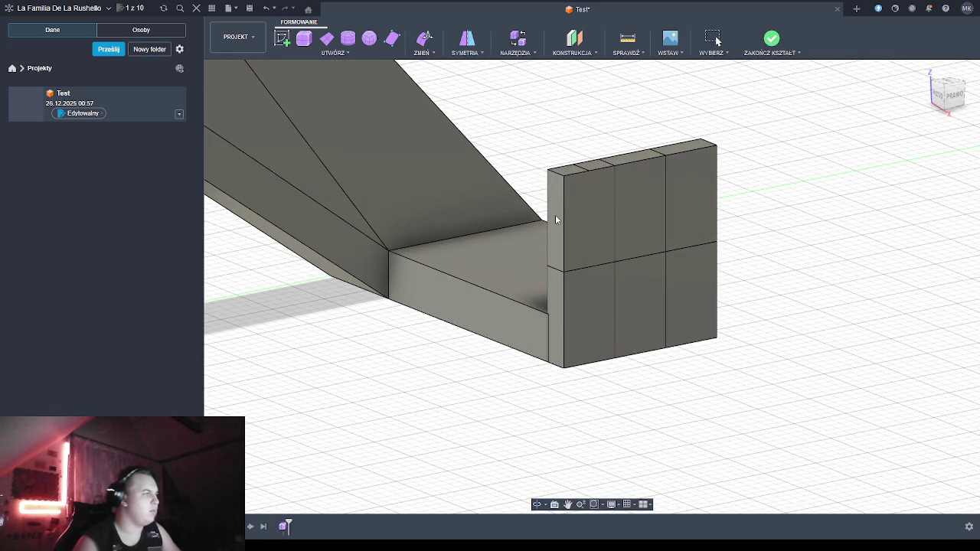
Select the end plate's top-left corner edge, drag it to slant the corner, then undo
click(554, 174)
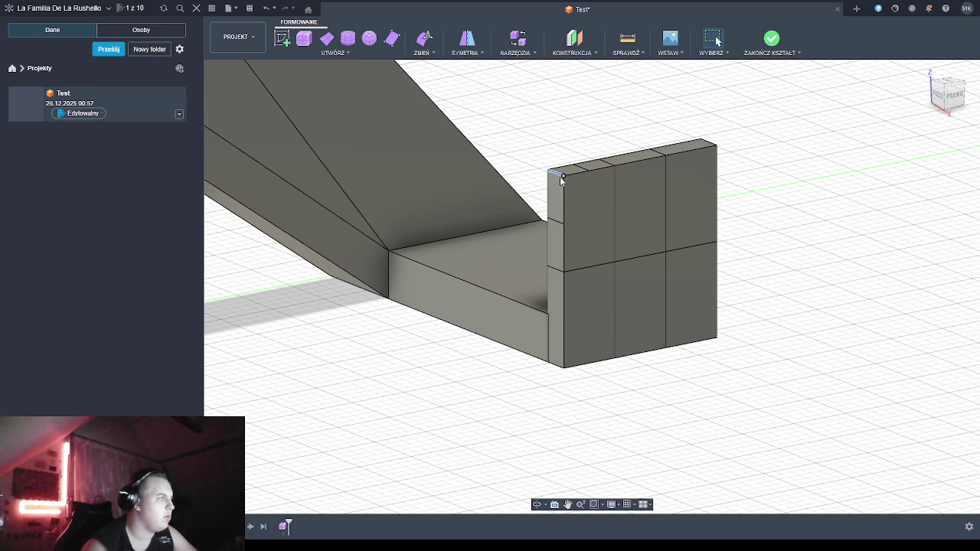
click(604, 162)
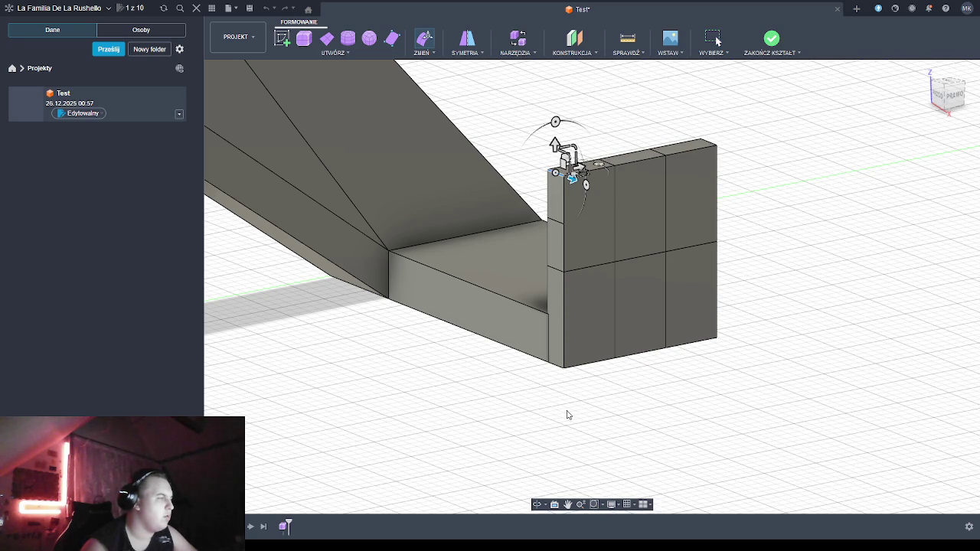
mouse_move(553, 422)
shift+middle_down()
mouse_move(497, 437)
mouse_move(503, 431)
shift+middle_up()
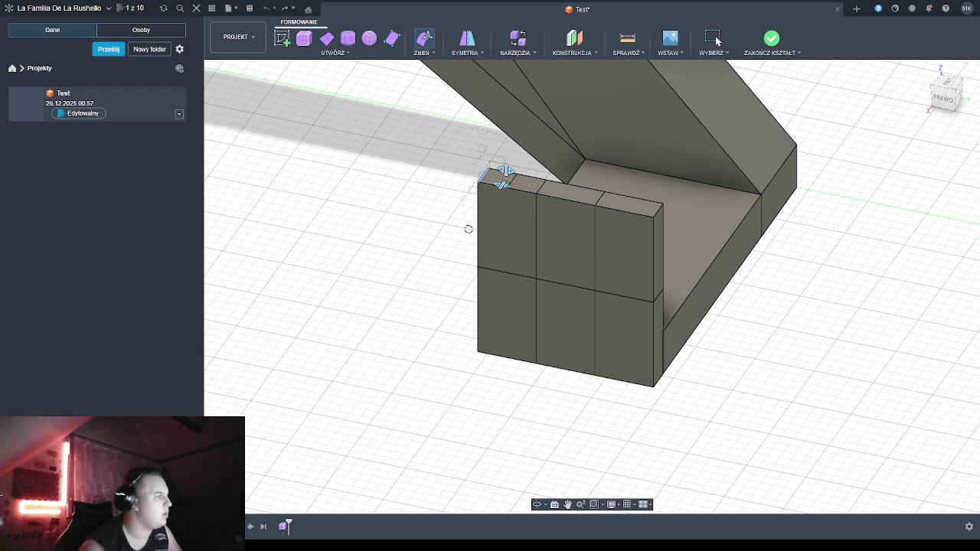
mouse_move(481, 150)
mouse_down()
mouse_move(487, 180)
mouse_move(520, 193)
mouse_up()
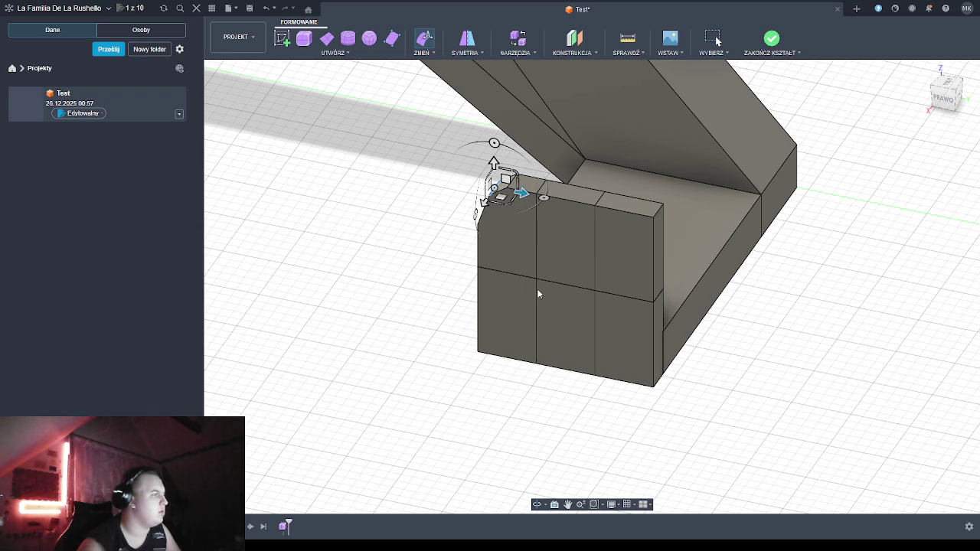
click(536, 505)
mouse_move(477, 402)
shift+middle_down()
mouse_move(498, 393)
mouse_move(492, 376)
mouse_move(510, 380)
mouse_move(512, 322)
shift+middle_up()
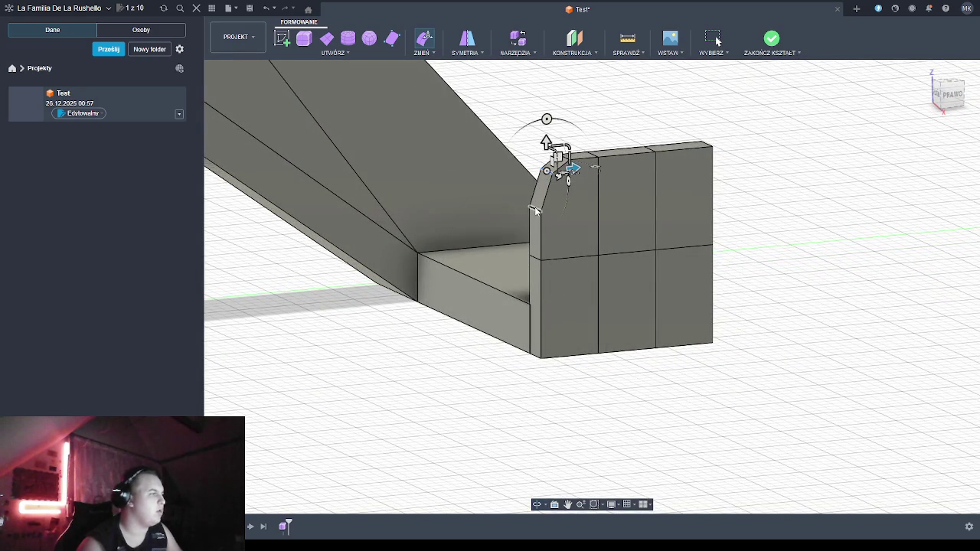
key(ctrl+z)
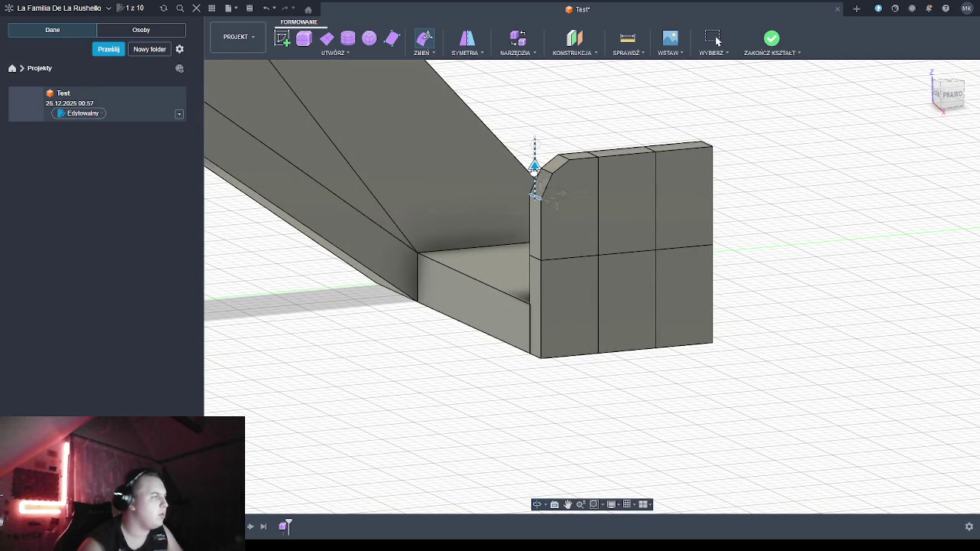
Reselect the bevelled top-left corner edge, check it from several angles and finish the edit
click(535, 162)
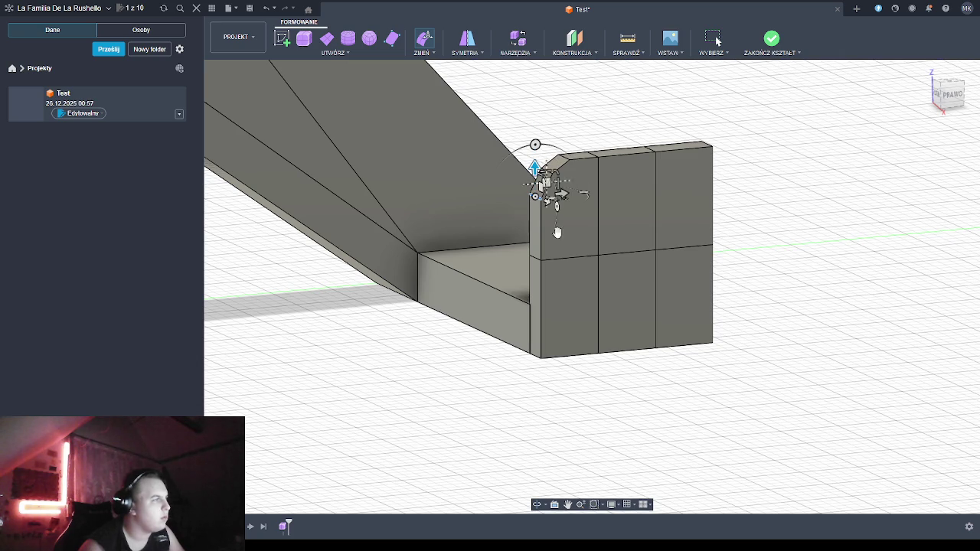
click(537, 504)
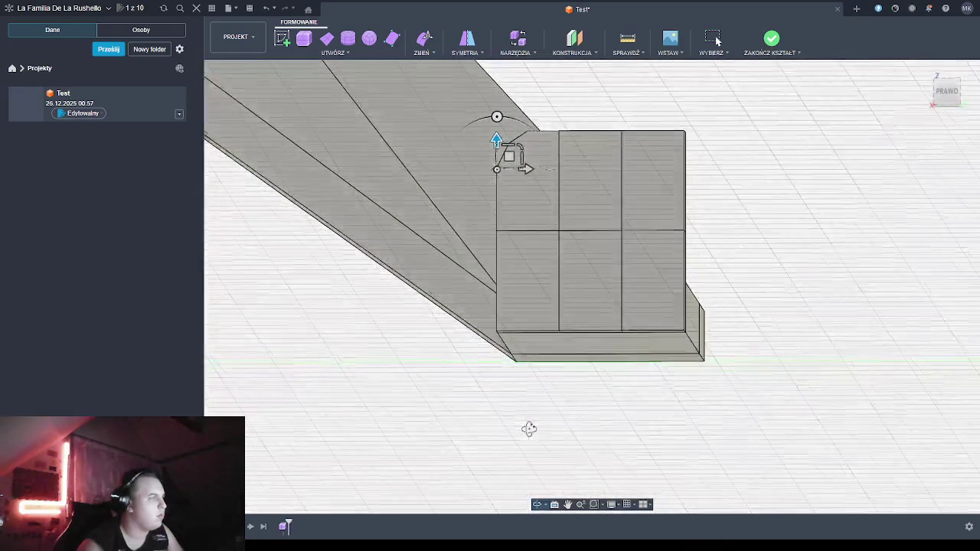
drag(543, 431, 527, 430)
drag(584, 415, 854, 372)
key(Escape)
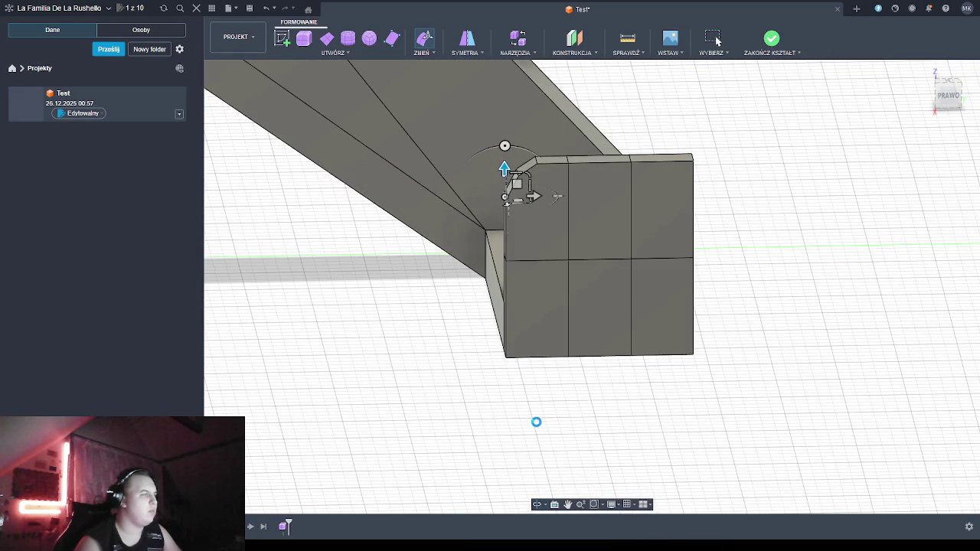
key(Escape)
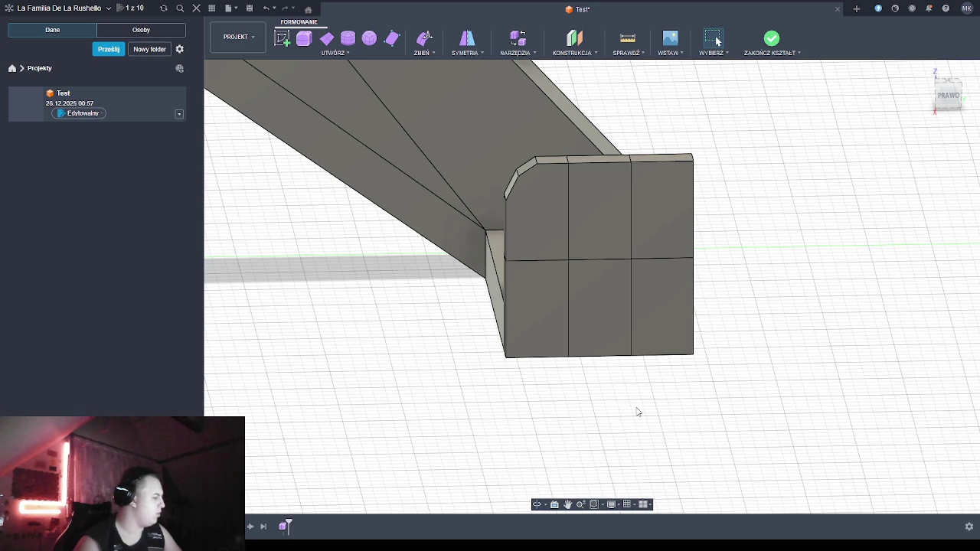
mouse_move(536, 463)
shift+middle_down()
mouse_move(532, 451)
mouse_move(525, 470)
shift+middle_up()
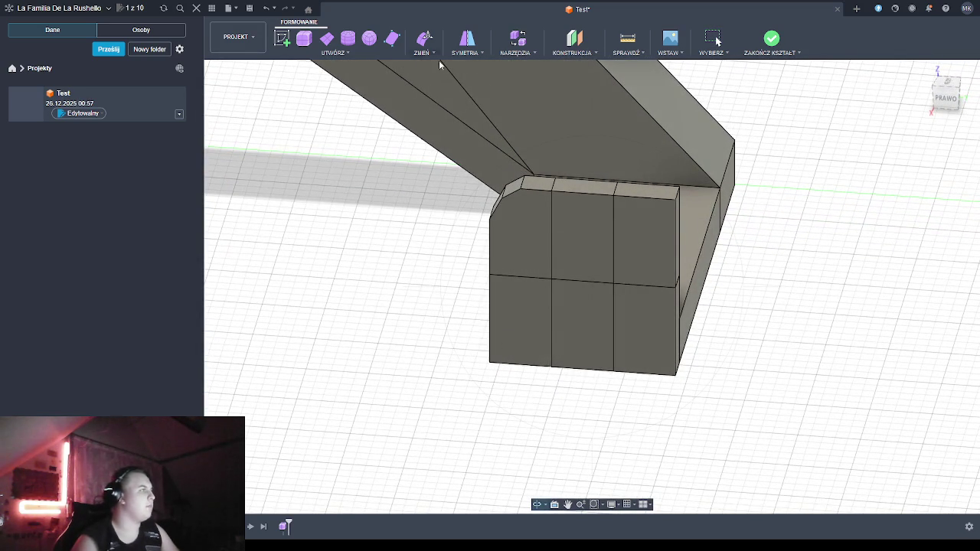
Select the end plate's top-right corner edge, retrying after a cancelled selection
click(677, 195)
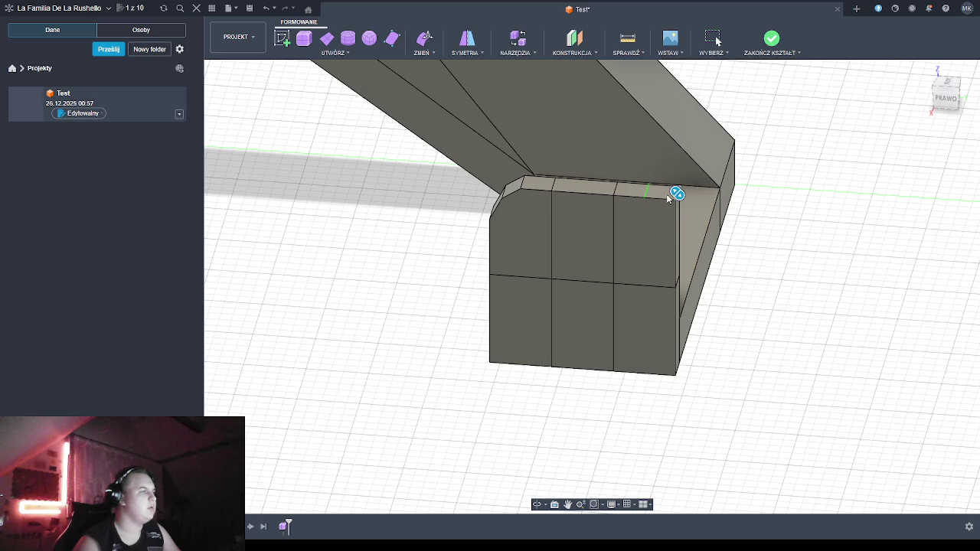
key(Escape)
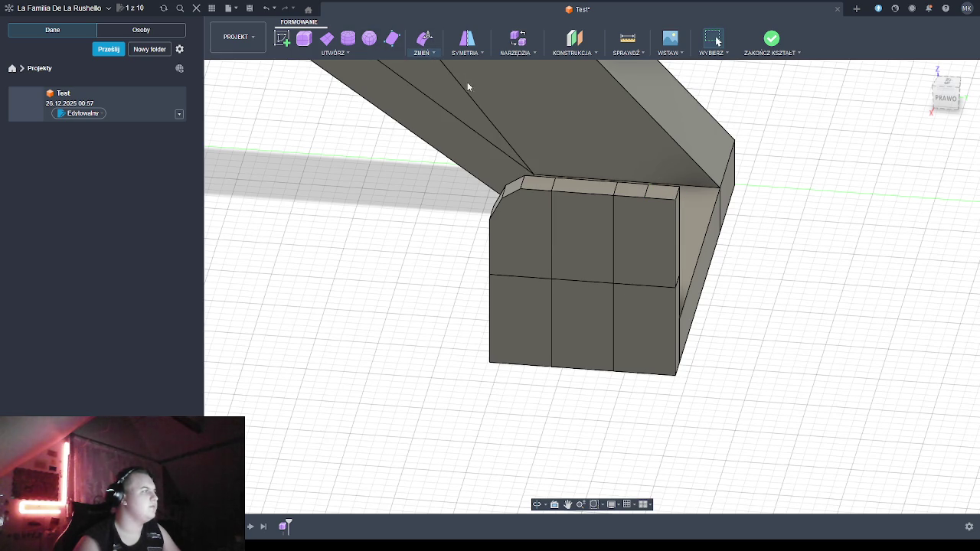
click(677, 196)
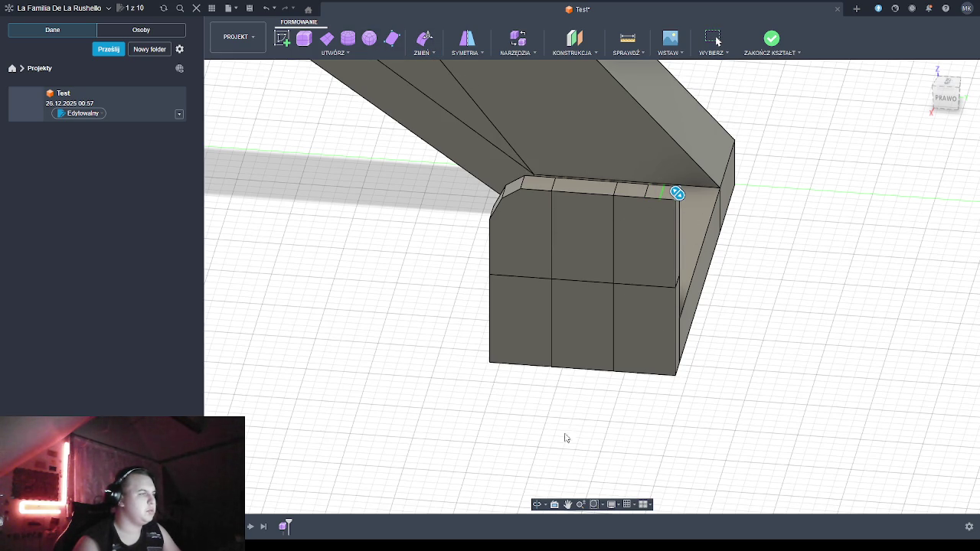
shift+middle_drag(580, 451, 548, 372)
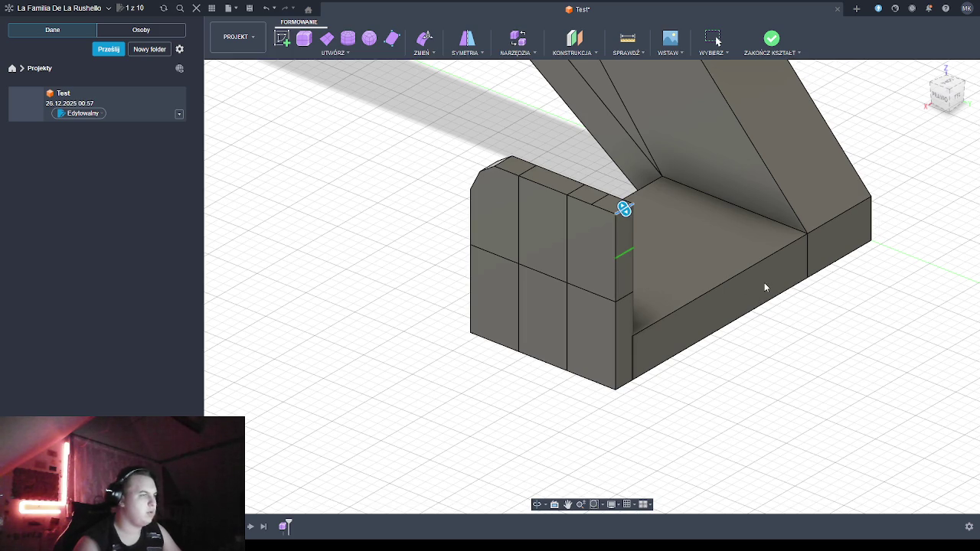
key(Escape)
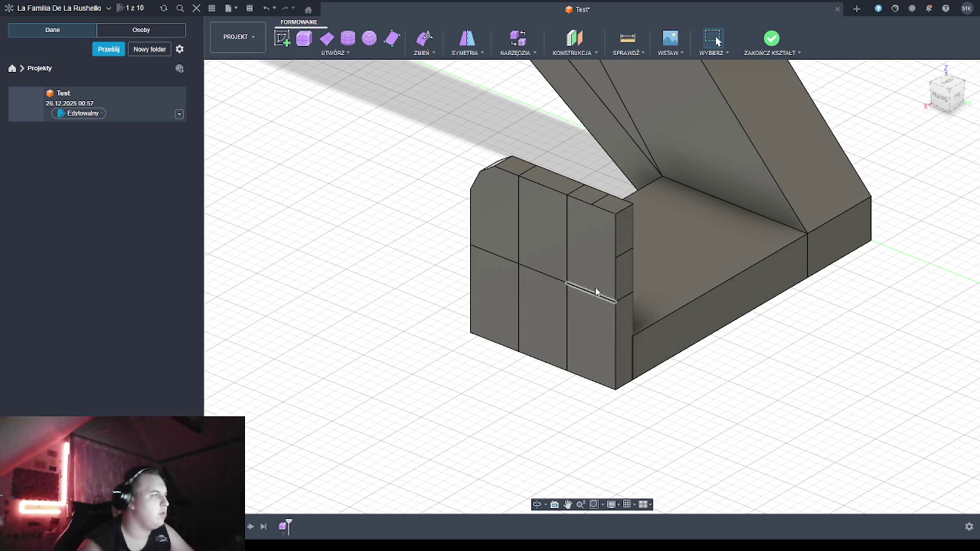
click(623, 214)
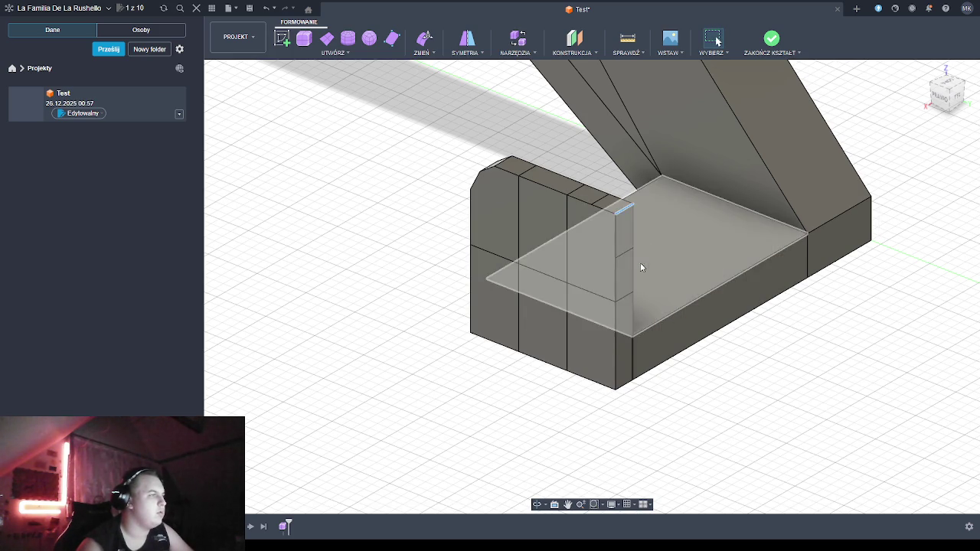
shift+middle_drag(542, 453, 559, 452)
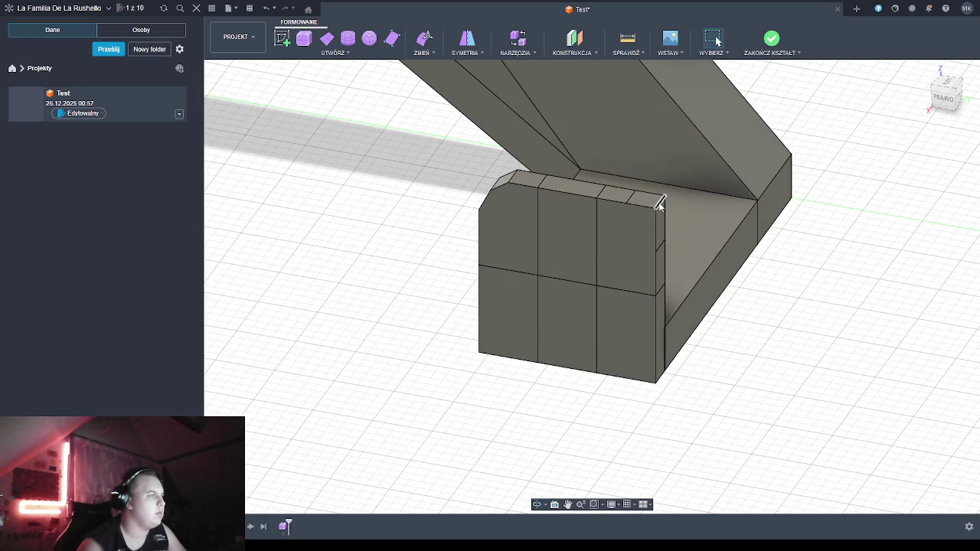
Drag the top-right corner edge inward and down with Edit Form to bevel it
key(e)
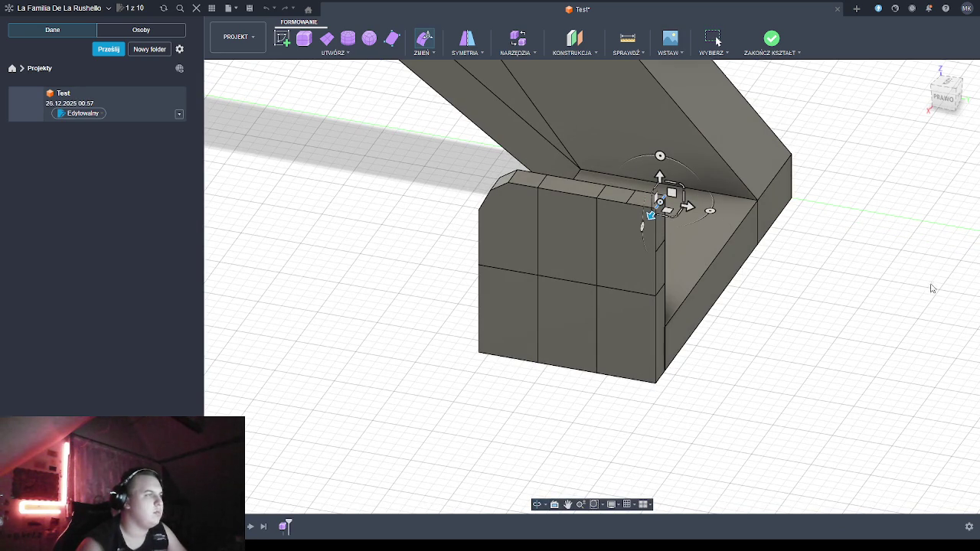
drag(686, 207, 648, 187)
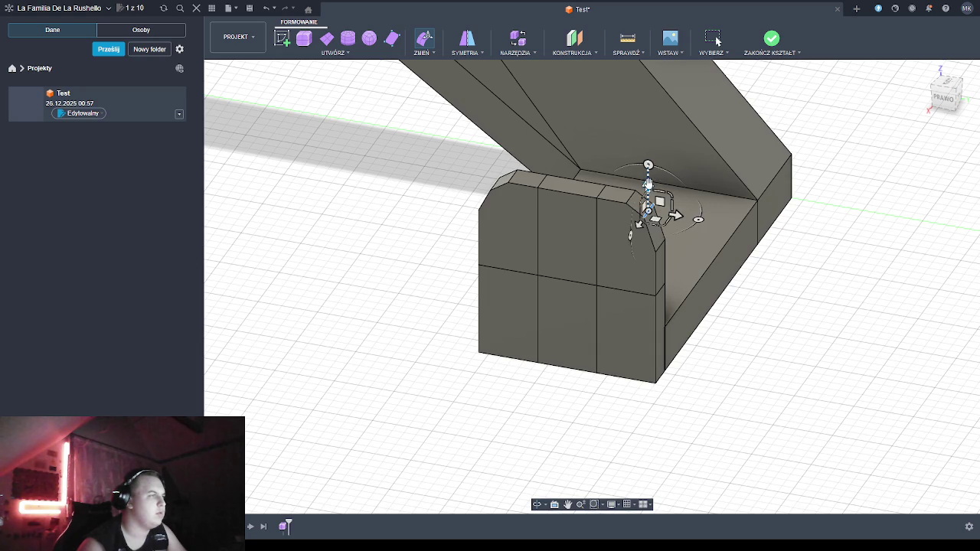
click(660, 247)
drag(660, 218, 659, 215)
key(Escape)
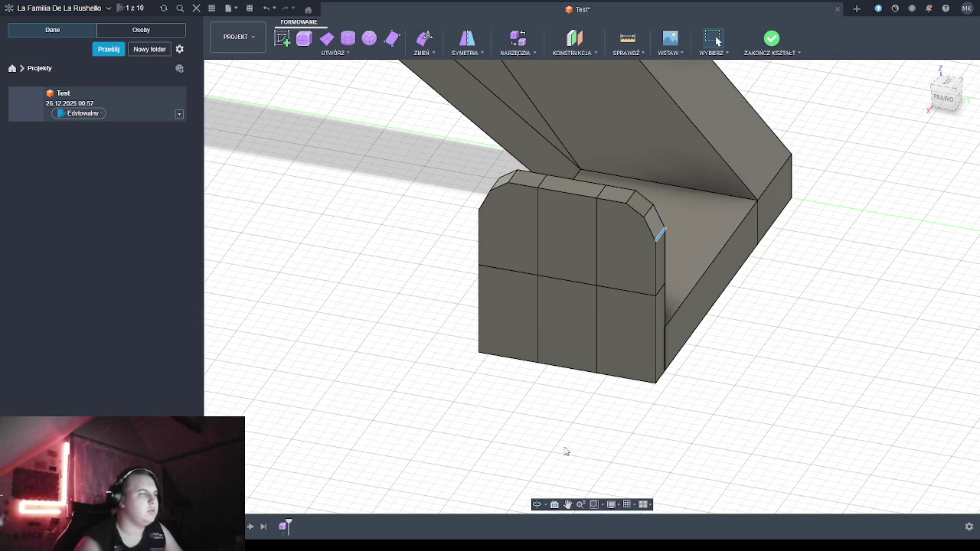
click(537, 503)
mouse_move(539, 482)
mouse_down()
mouse_move(548, 421)
mouse_move(520, 446)
mouse_move(496, 423)
mouse_move(451, 444)
mouse_move(454, 384)
mouse_move(512, 330)
mouse_up()
scroll(496, 424, down, 5)
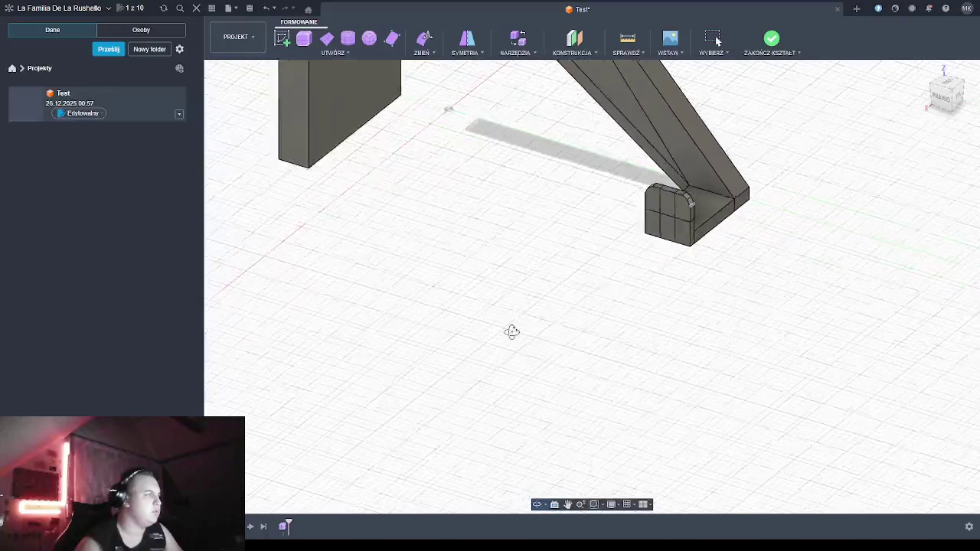
Select the whole back plate in Edit Form and slide it toward the beam
scroll(512, 331, down, 4)
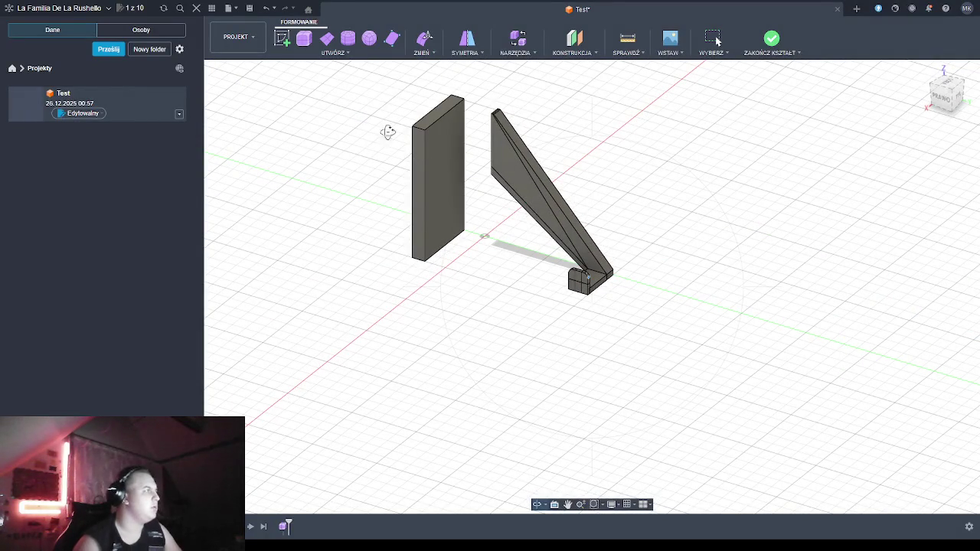
key(Escape)
click(439, 185)
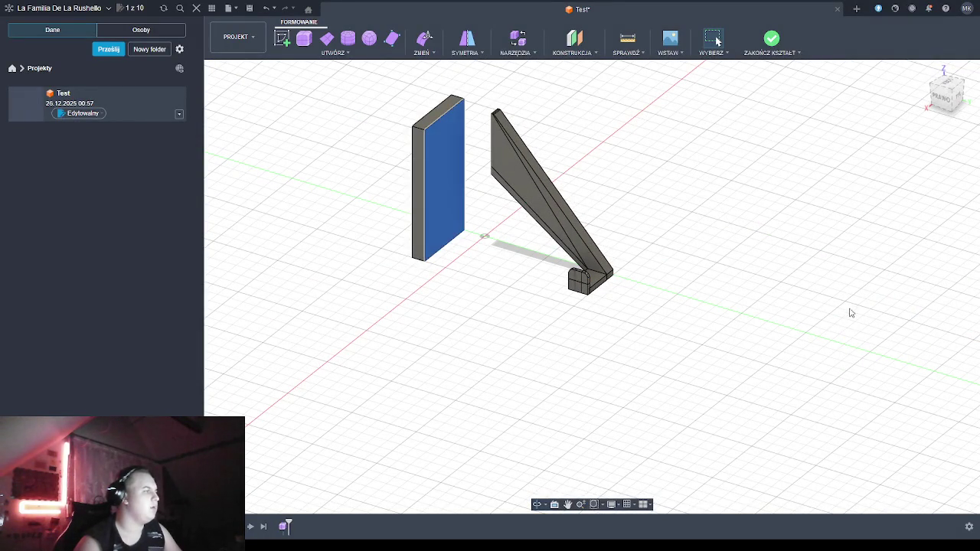
key(e)
click(918, 207)
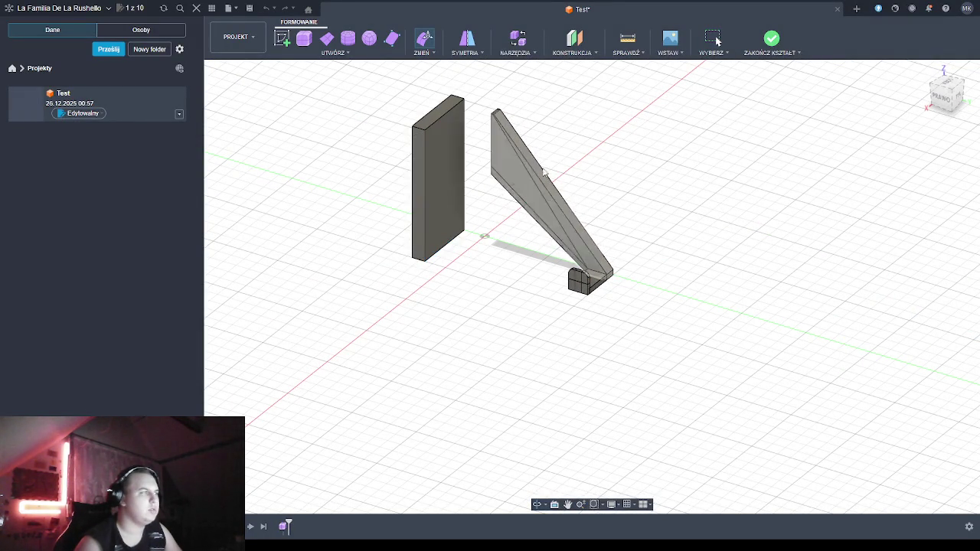
click(447, 182)
mouse_move(464, 186)
mouse_down()
mouse_move(499, 196)
mouse_move(490, 193)
mouse_up()
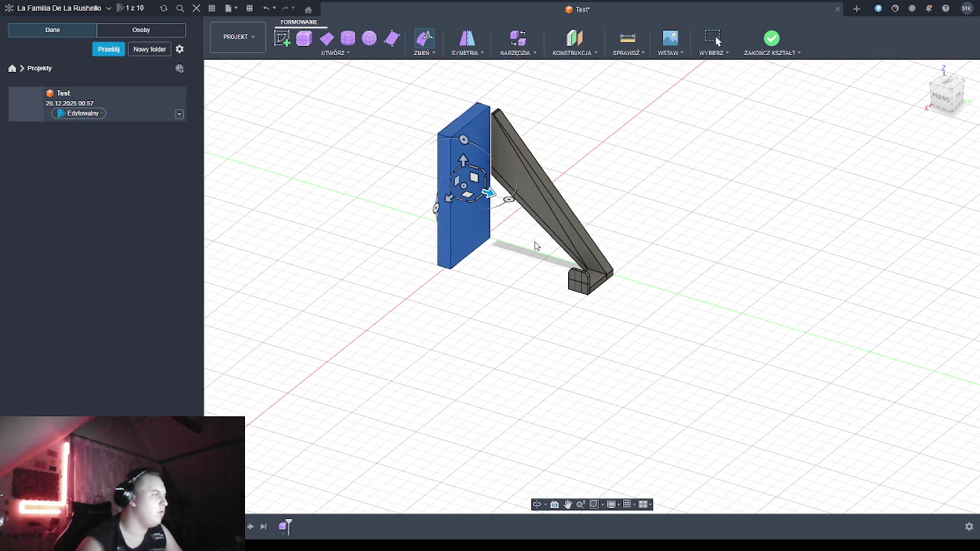
click(541, 507)
mouse_move(536, 464)
mouse_down()
mouse_move(560, 387)
mouse_move(572, 393)
mouse_move(566, 386)
mouse_up()
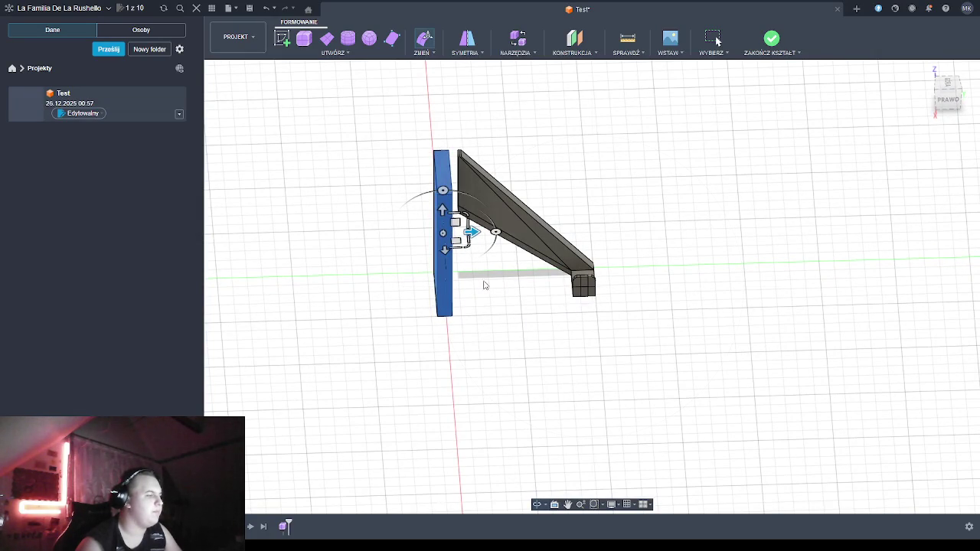
Move the back plate against the beam's top end, thicken it, and inspect it isometrically
mouse_move(473, 231)
mouse_down()
mouse_move(481, 232)
mouse_move(470, 235)
mouse_up()
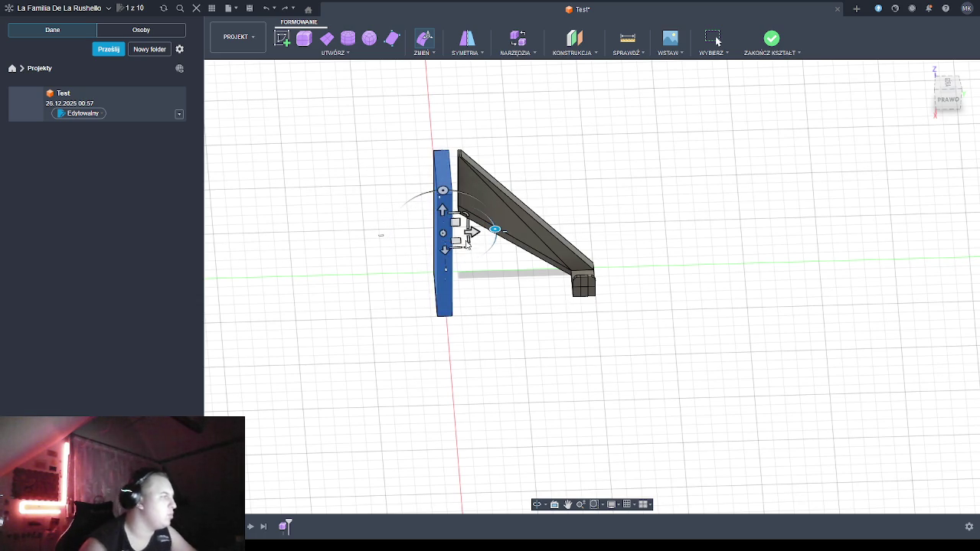
mouse_move(469, 232)
mouse_down()
mouse_move(491, 242)
mouse_move(469, 248)
mouse_move(466, 241)
mouse_up()
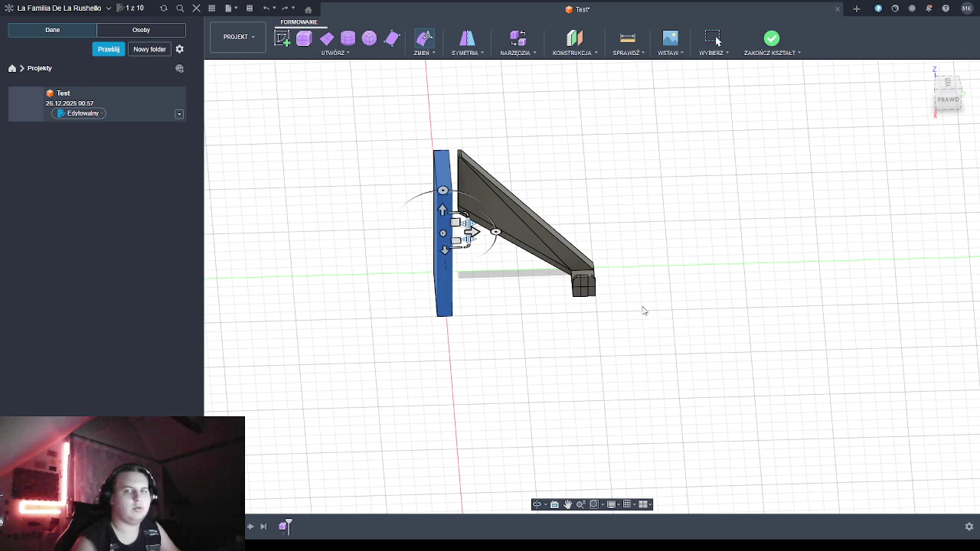
click(536, 504)
mouse_move(499, 406)
mouse_down()
mouse_move(456, 262)
mouse_move(604, 280)
mouse_up()
scroll(604, 280, up, 2)
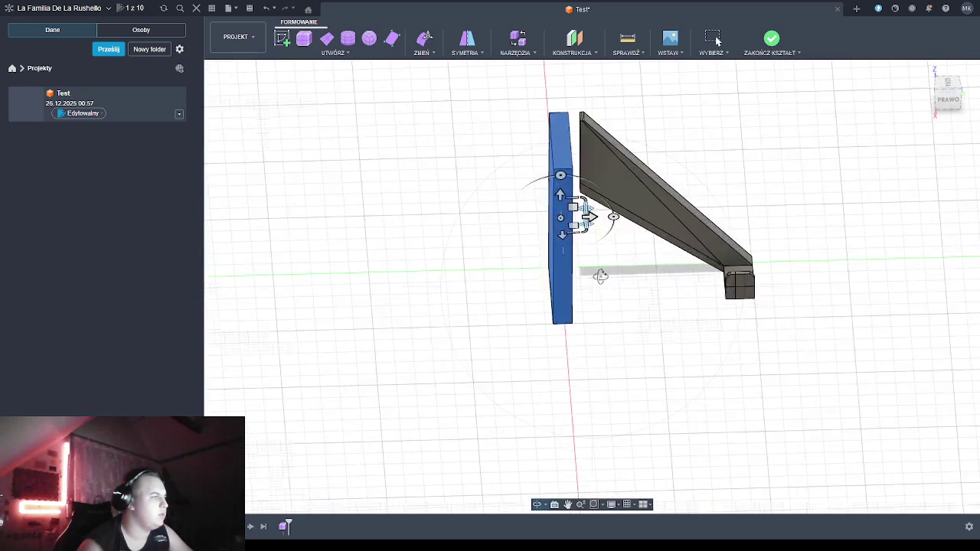
scroll(599, 272, up, 2)
scroll(599, 274, up, 2)
mouse_move(590, 313)
mouse_down()
mouse_move(571, 282)
mouse_move(548, 284)
mouse_move(557, 293)
mouse_move(587, 277)
mouse_move(578, 299)
mouse_up()
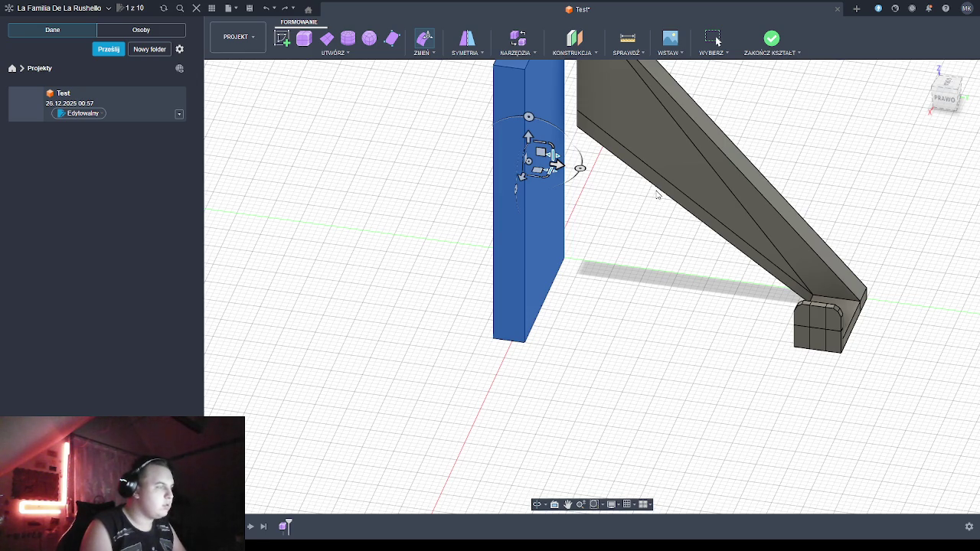
Undo back to the thin back plate and select its front face for editing
key(ctrl+z)
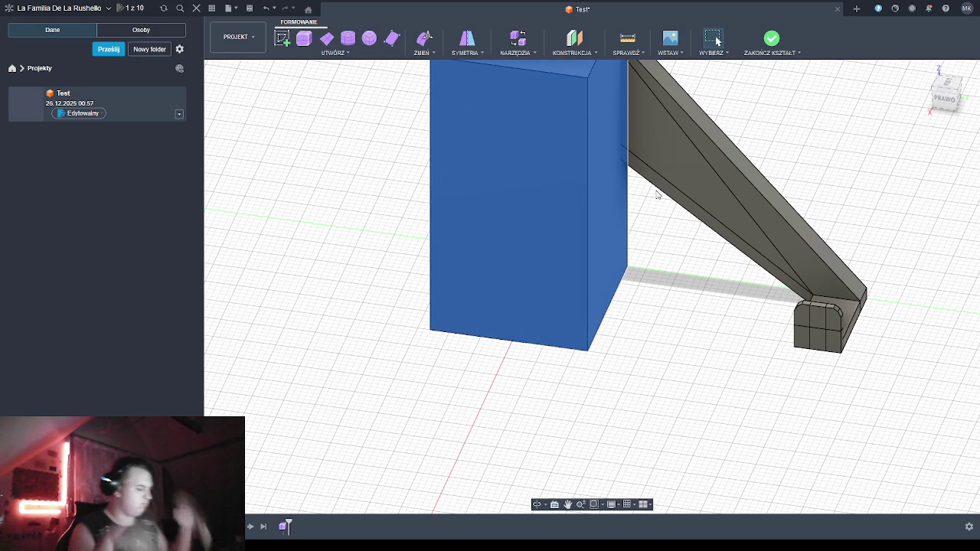
key(ctrl+z)
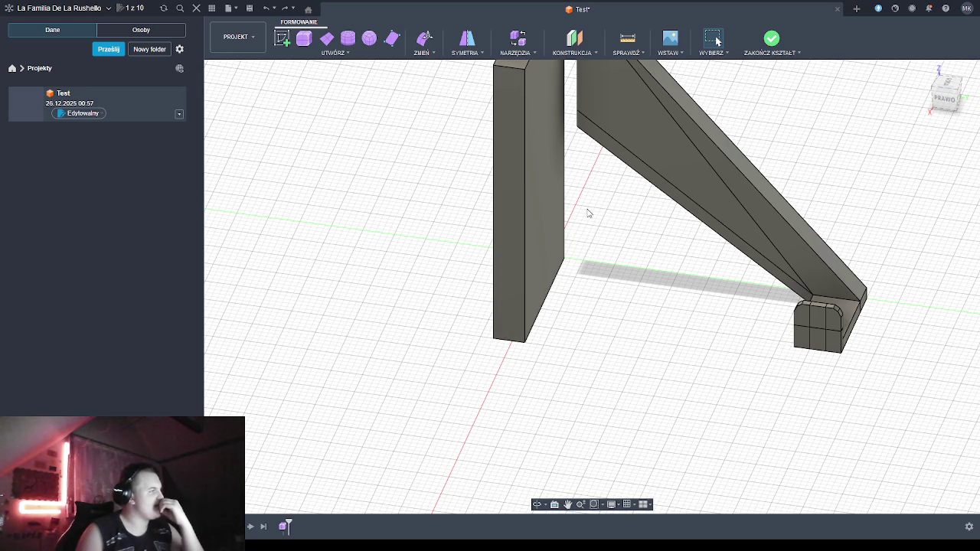
click(546, 203)
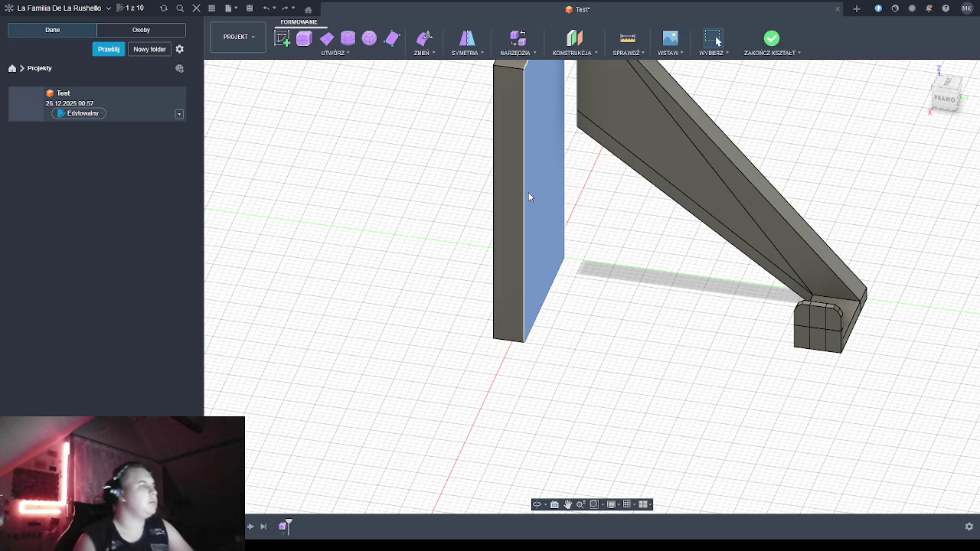
click(579, 192)
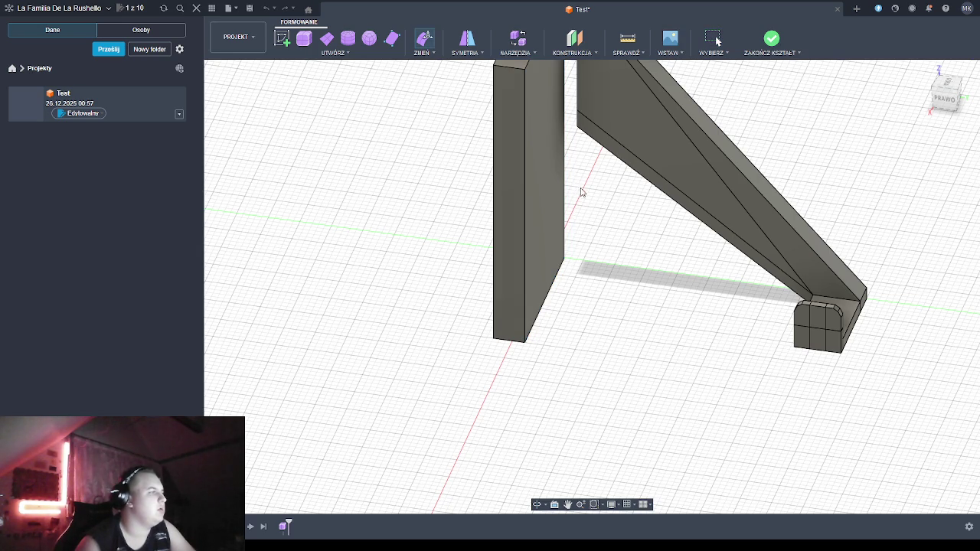
click(548, 160)
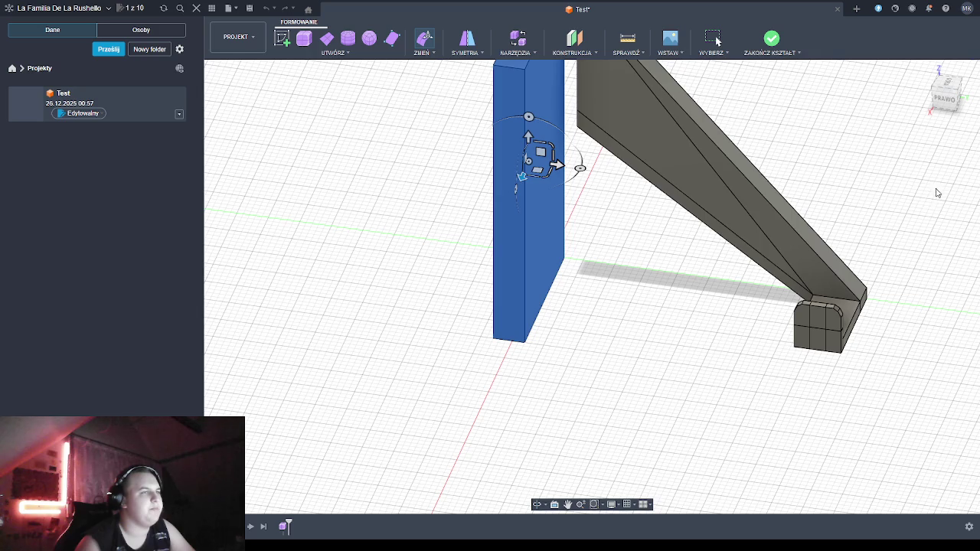
click(548, 107)
Push the front face out toward the beam to thicken the plate, then inspect both sides
drag(573, 166, 585, 169)
click(546, 506)
drag(560, 464, 594, 404)
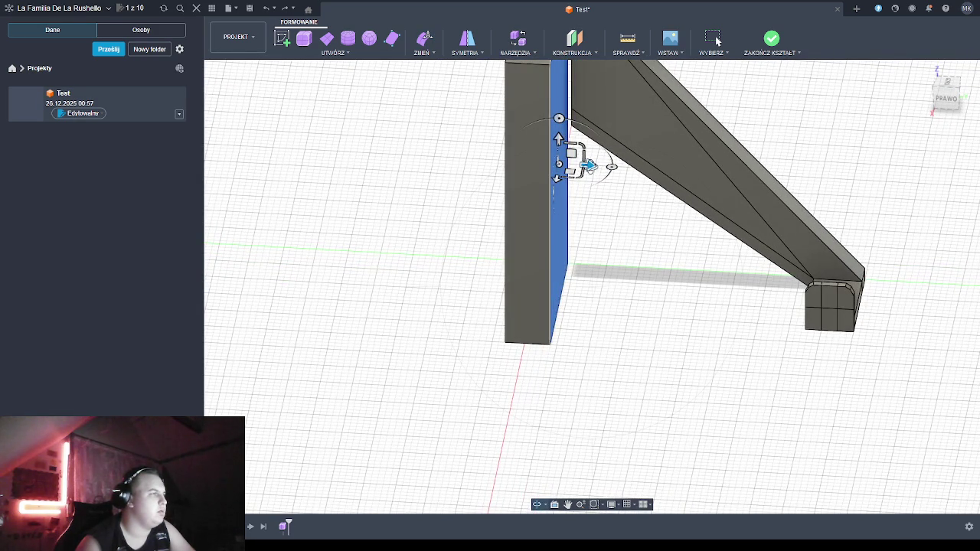
drag(589, 165, 593, 167)
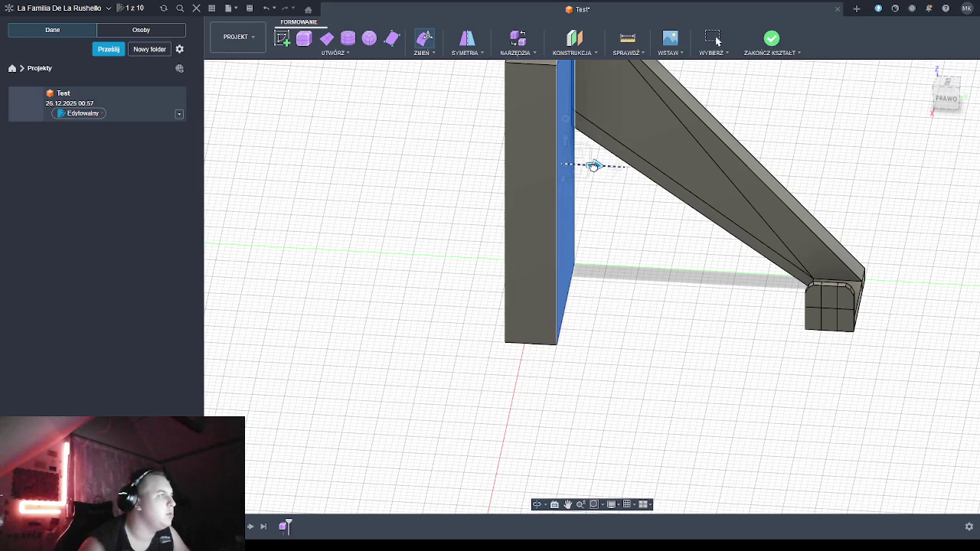
click(538, 504)
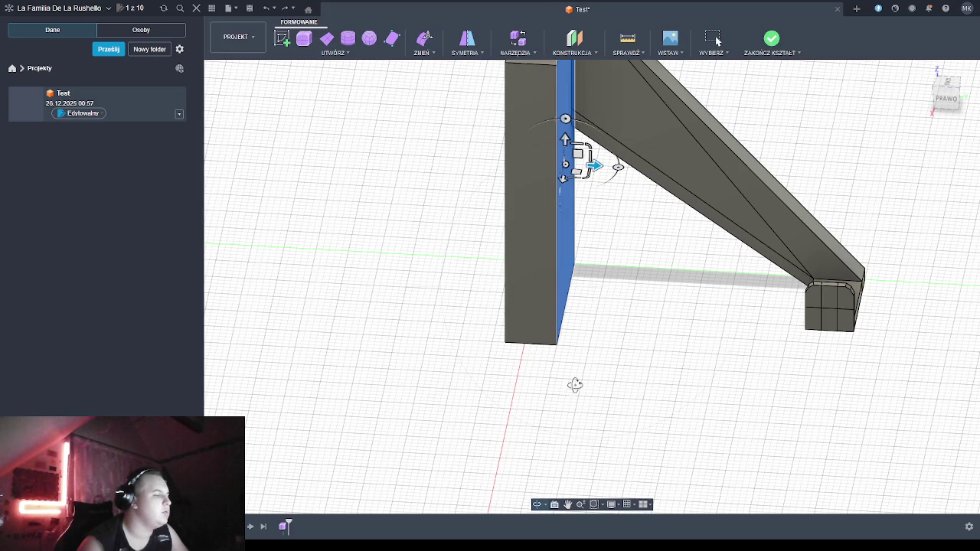
drag(575, 385, 575, 384)
scroll(575, 384, down, 2)
mouse_move(601, 360)
shift+middle_down()
mouse_move(526, 202)
mouse_move(421, 361)
mouse_move(444, 323)
mouse_move(442, 350)
mouse_move(278, 363)
mouse_move(306, 348)
shift+middle_up()
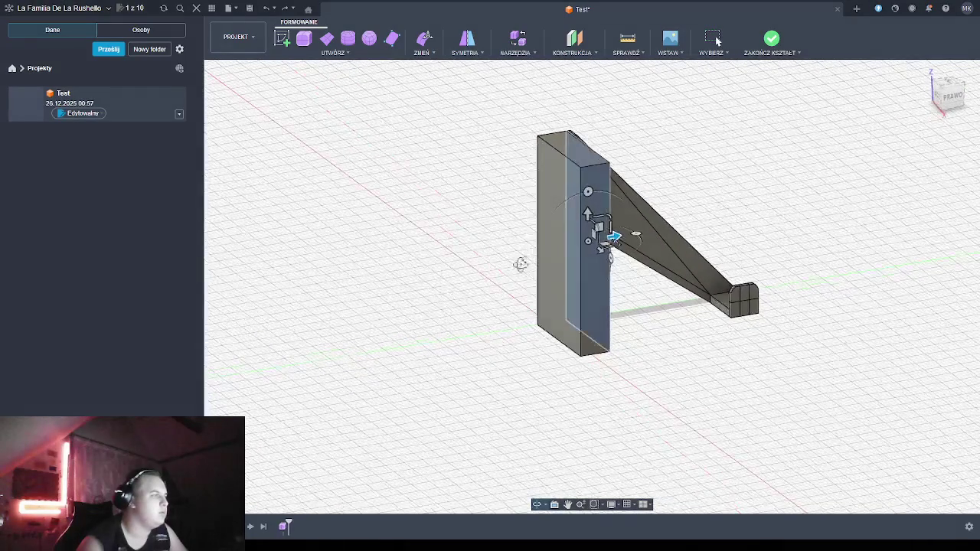
key(Escape)
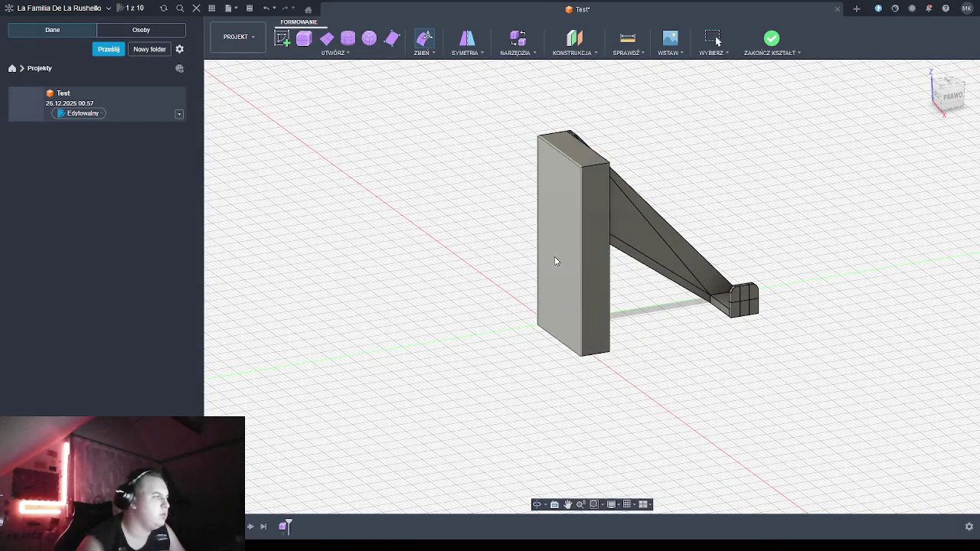
Nudge the back plate's front face slightly to fine-tune its thickness, then pan around and deselect
click(558, 251)
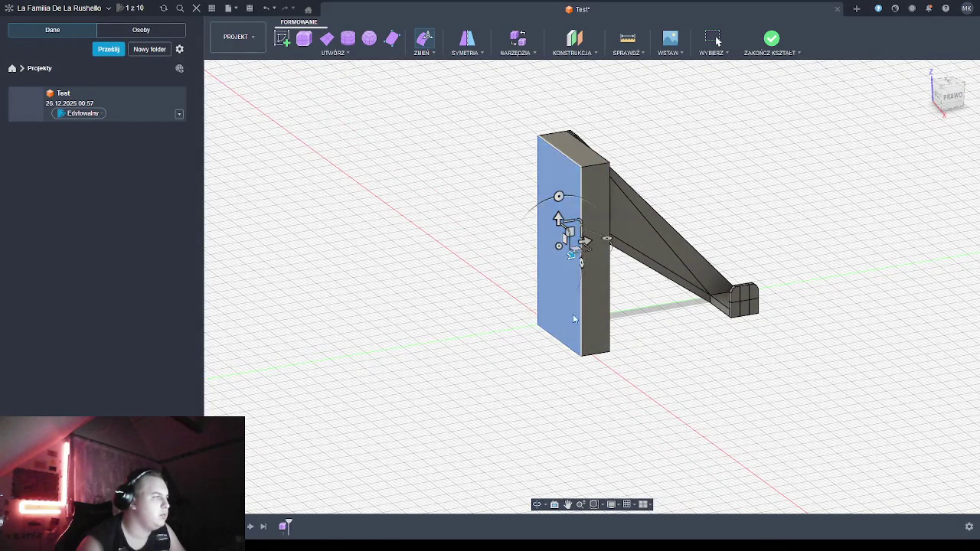
drag(583, 241, 597, 236)
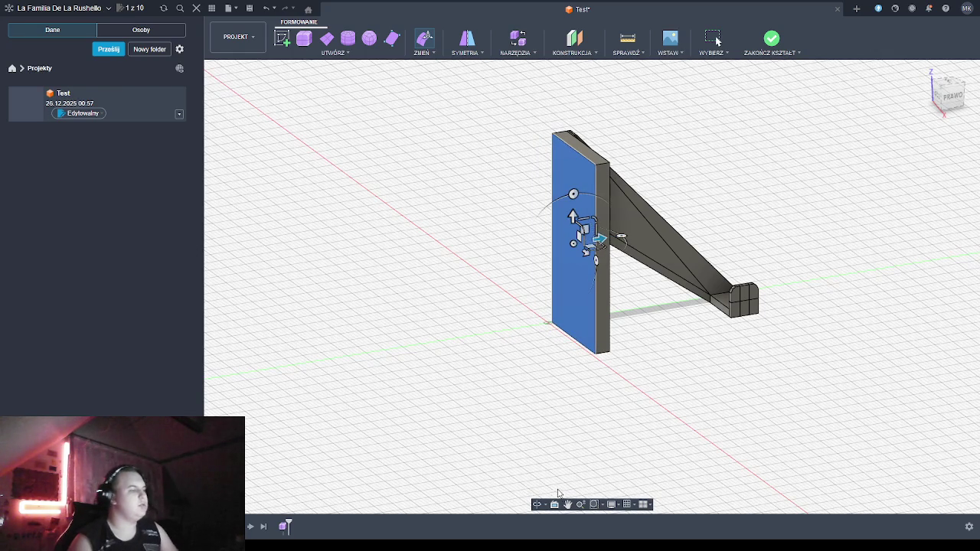
mouse_move(631, 418)
shift+middle_down()
mouse_move(574, 414)
mouse_move(566, 441)
mouse_move(581, 476)
mouse_move(584, 390)
mouse_move(577, 409)
shift+middle_up()
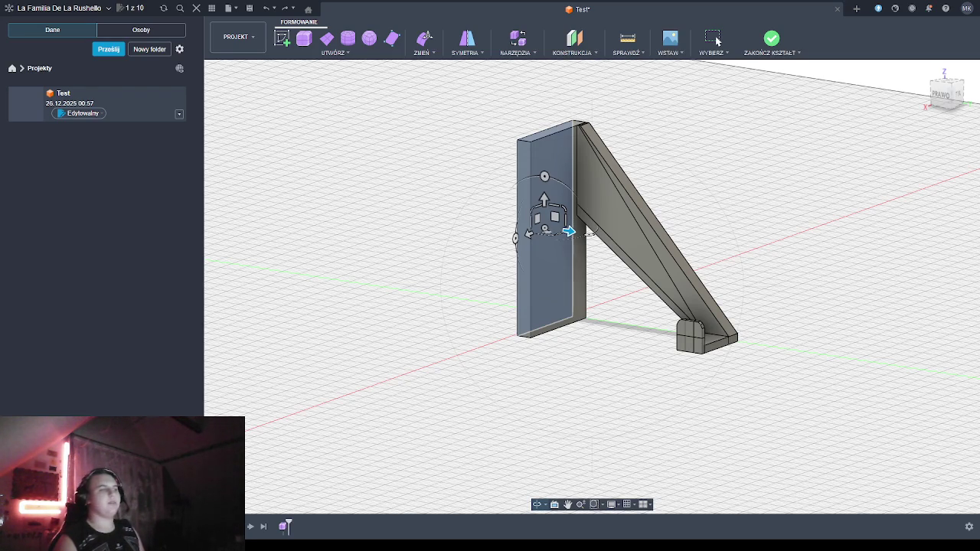
middle_drag(827, 411, 450, 328)
middle_drag(400, 249, 489, 274)
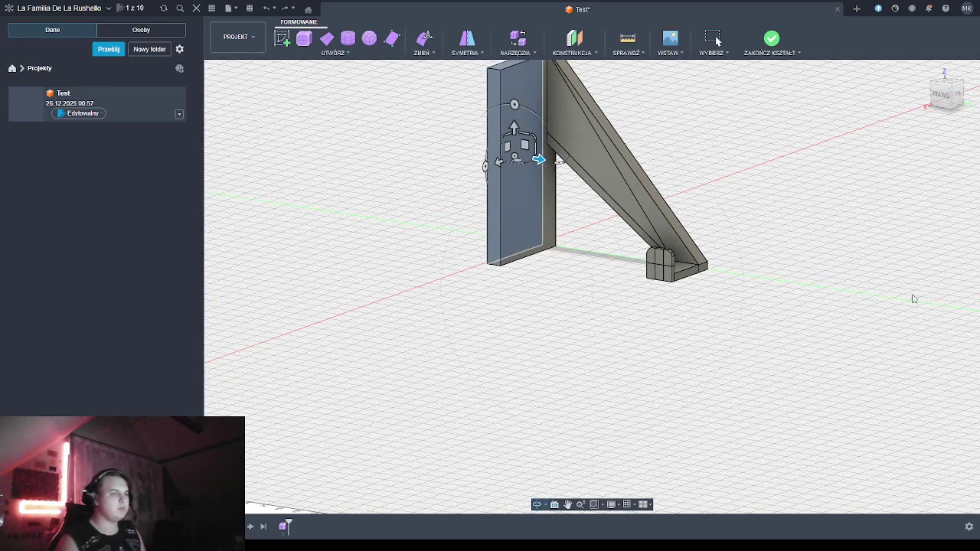
middle_drag(669, 300, 714, 303)
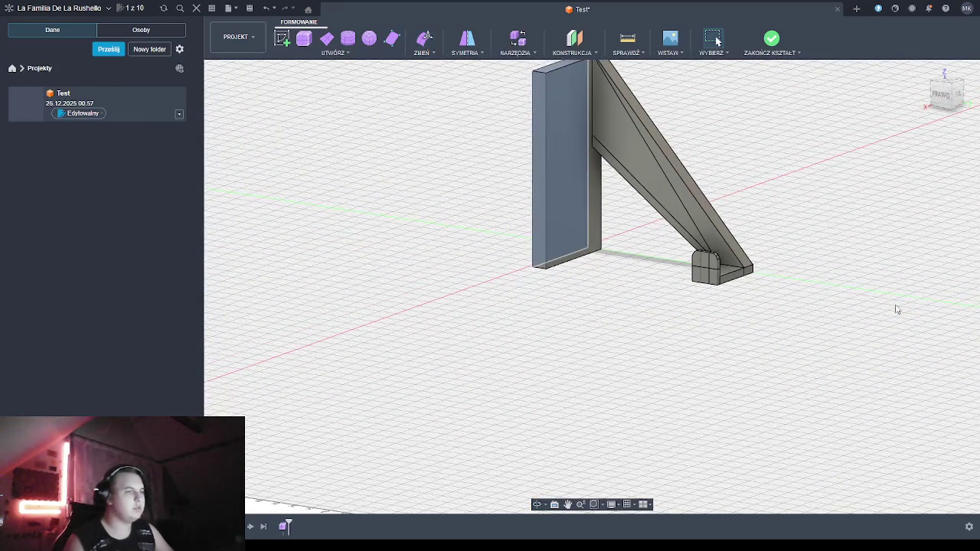
click(612, 291)
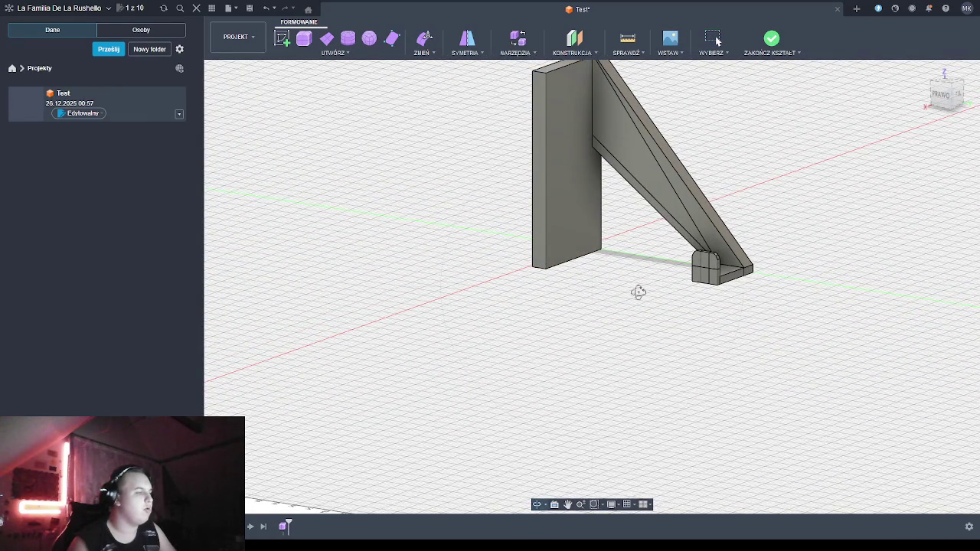
mouse_move(623, 262)
middle_down()
mouse_move(619, 278)
mouse_move(587, 265)
mouse_move(573, 284)
middle_up()
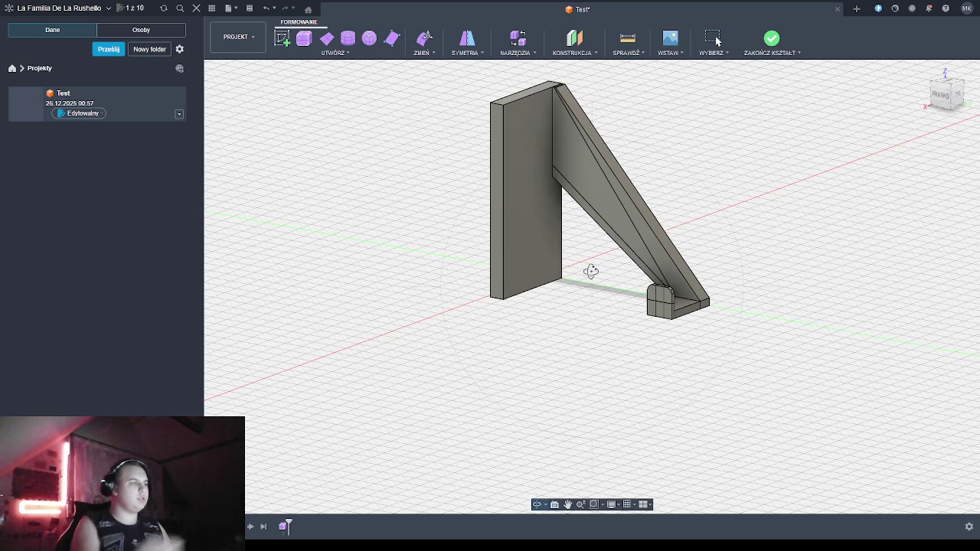
shift+middle_drag(402, 284, 387, 319)
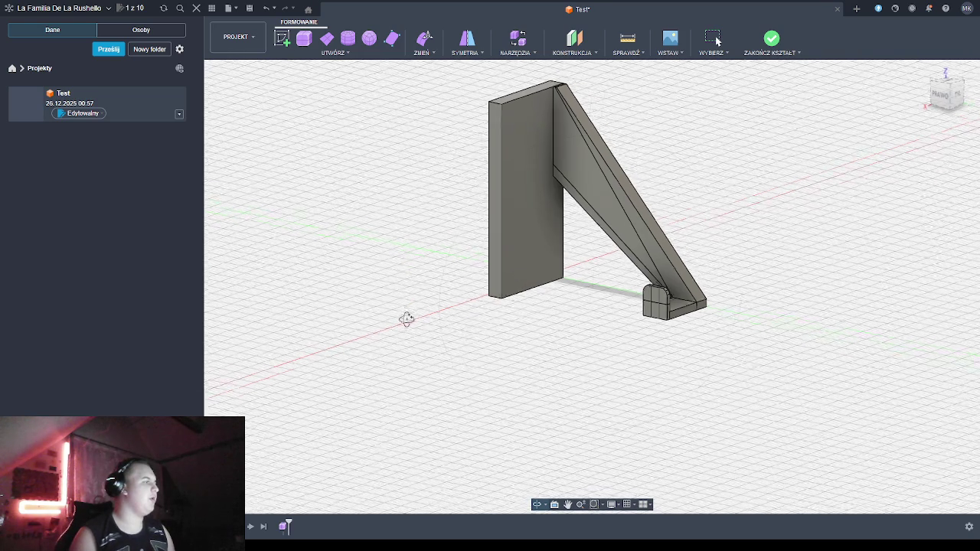
click(348, 40)
click(571, 264)
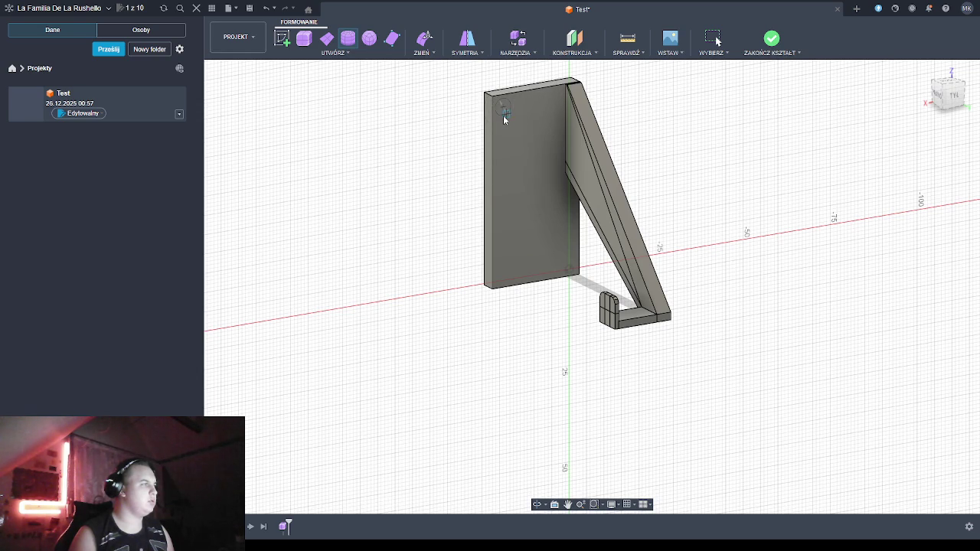
shift+middle_drag(502, 119, 506, 123)
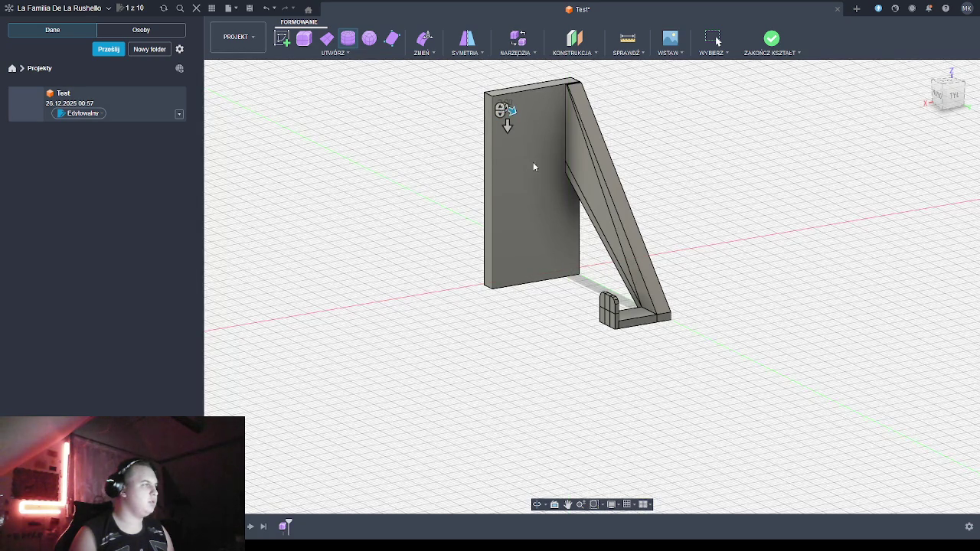
scroll(470, 90, up, 1)
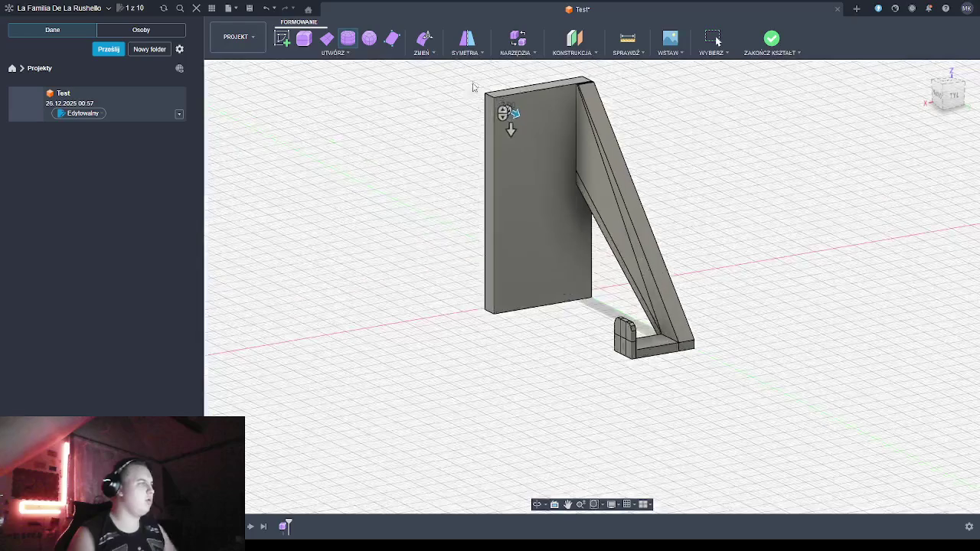
scroll(482, 84, up, 2)
scroll(505, 81, up, 2)
scroll(513, 81, up, 2)
scroll(521, 82, up, 2)
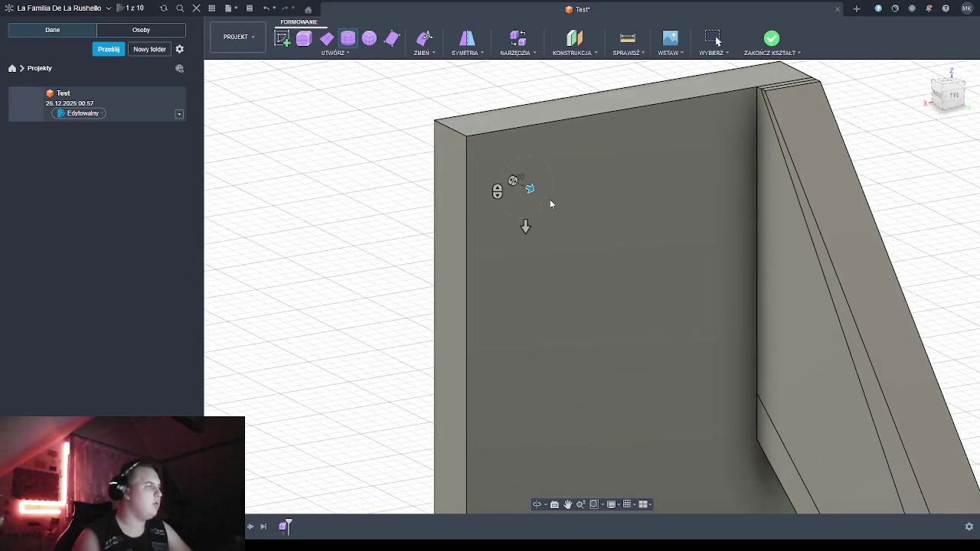
drag(530, 188, 573, 200)
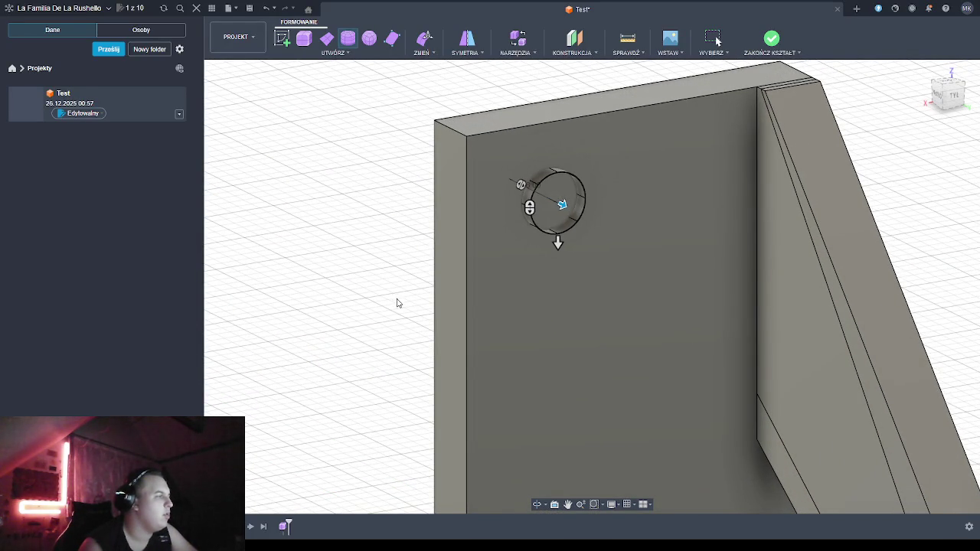
click(536, 504)
mouse_move(382, 307)
mouse_down()
mouse_move(448, 303)
mouse_move(372, 290)
mouse_move(409, 301)
mouse_move(398, 301)
mouse_up()
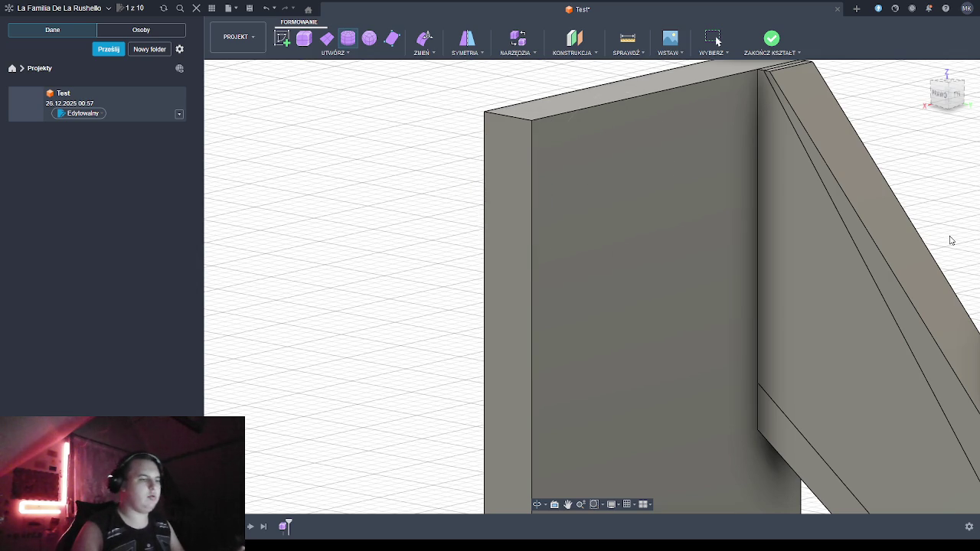
Cancel the cylinder, zoom and pan to show the plate bottom and foot block, then deselect
click(715, 39)
scroll(431, 308, up, 1)
scroll(430, 306, down, 2)
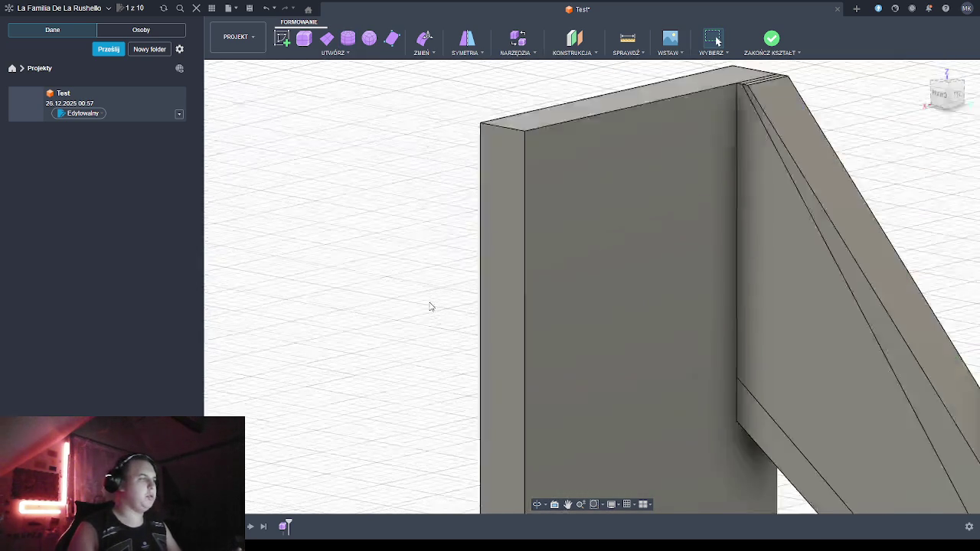
scroll(431, 307, down, 2)
scroll(431, 306, down, 2)
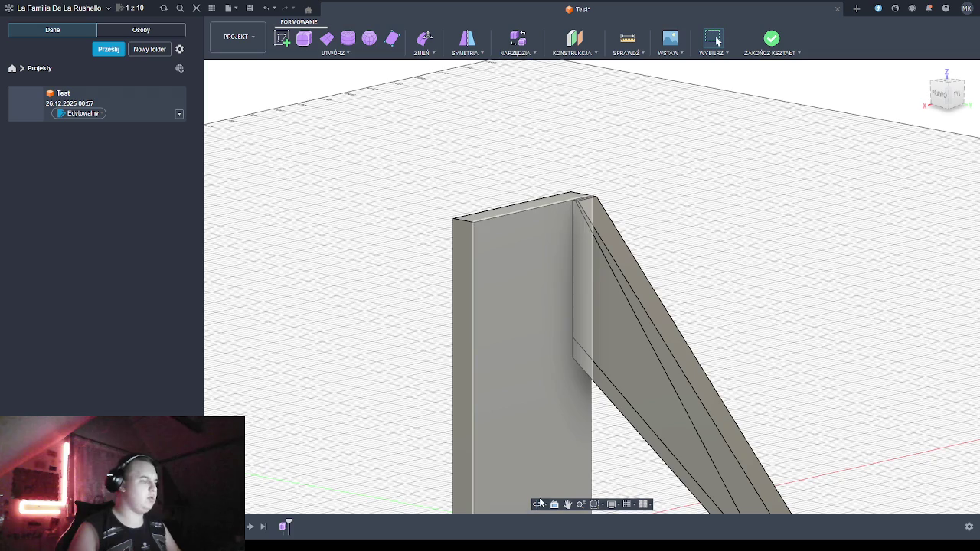
middle_drag(628, 490, 596, 404)
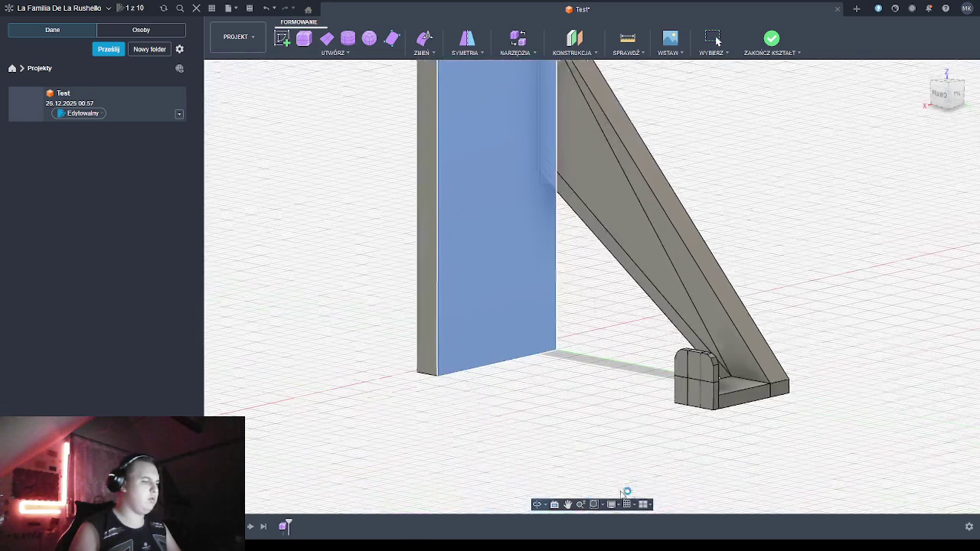
scroll(595, 402, down, 1)
scroll(596, 401, down, 1)
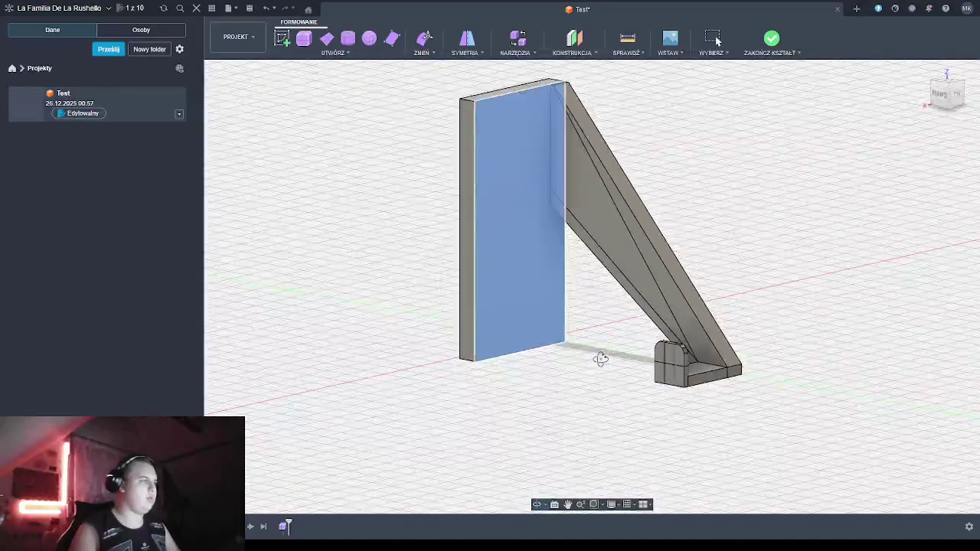
scroll(597, 398, down, 1)
click(600, 370)
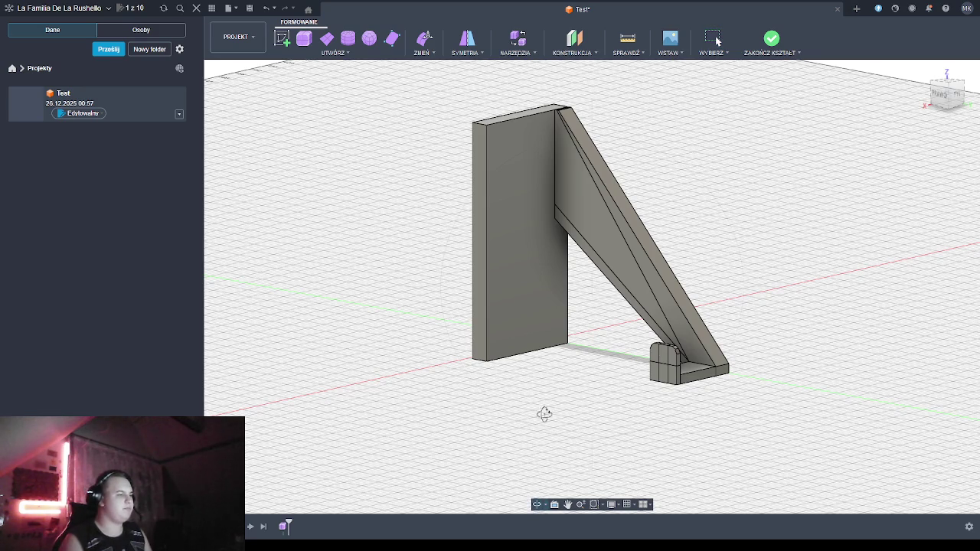
mouse_move(540, 370)
middle_down()
mouse_move(551, 372)
mouse_move(576, 302)
mouse_move(686, 248)
mouse_move(611, 261)
middle_up()
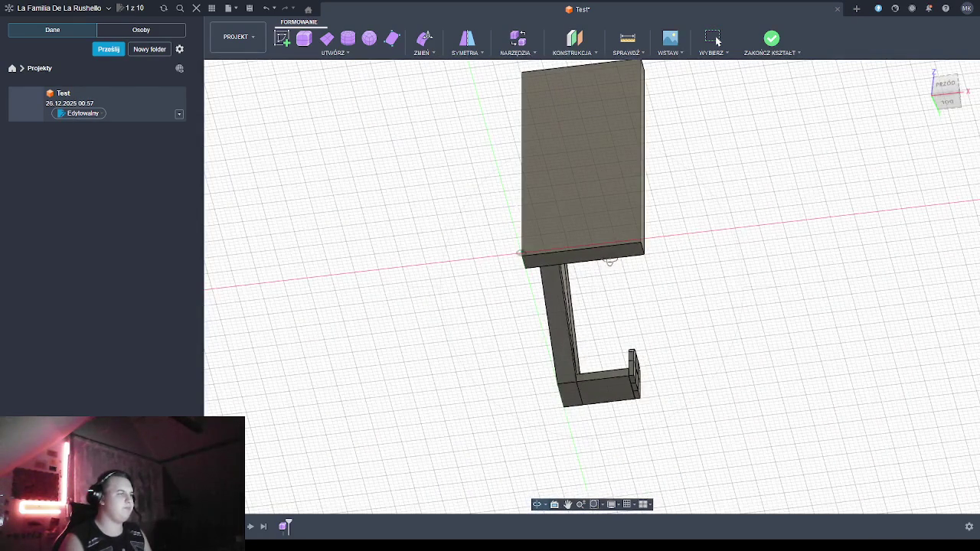
Select the back plate's bottom face and drag the vertical Edit Form arrow upward to raise it
click(584, 261)
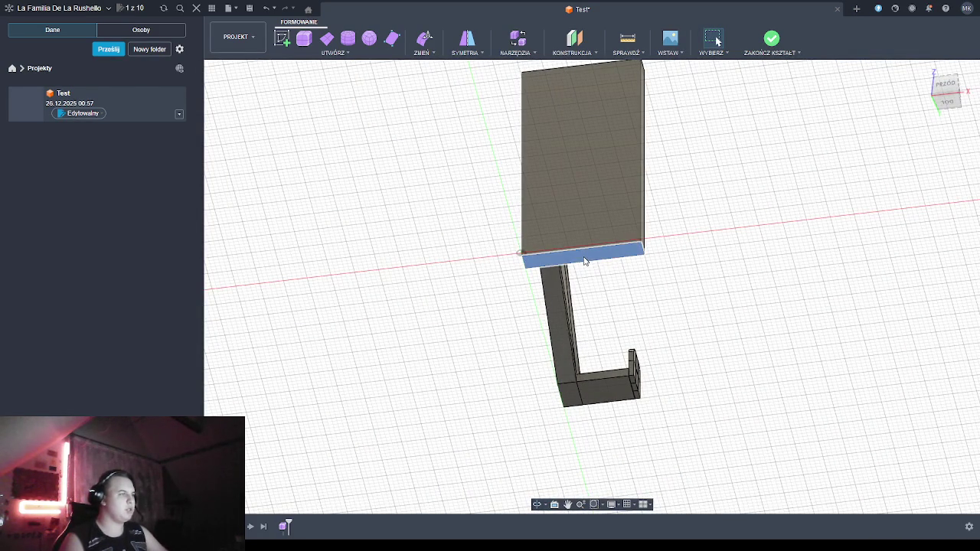
click(584, 260)
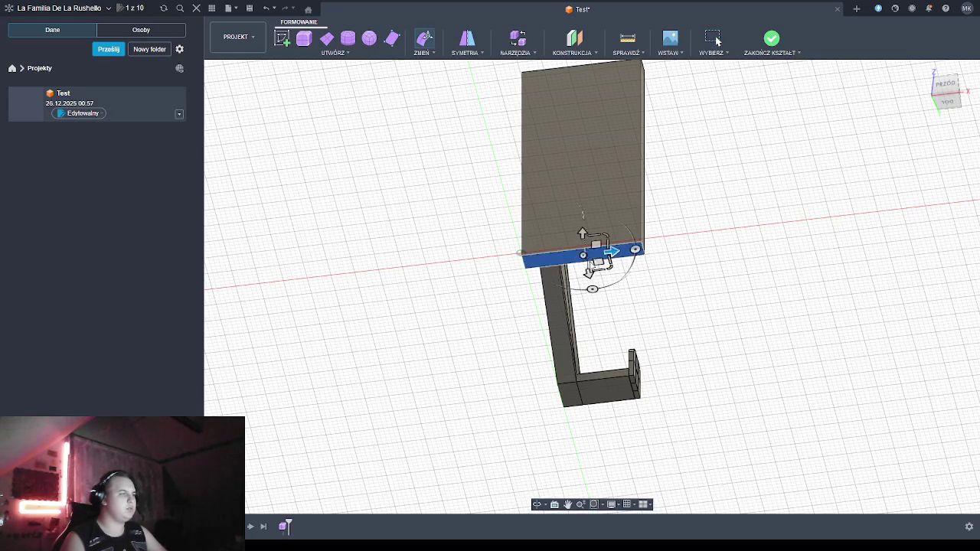
drag(582, 236, 583, 187)
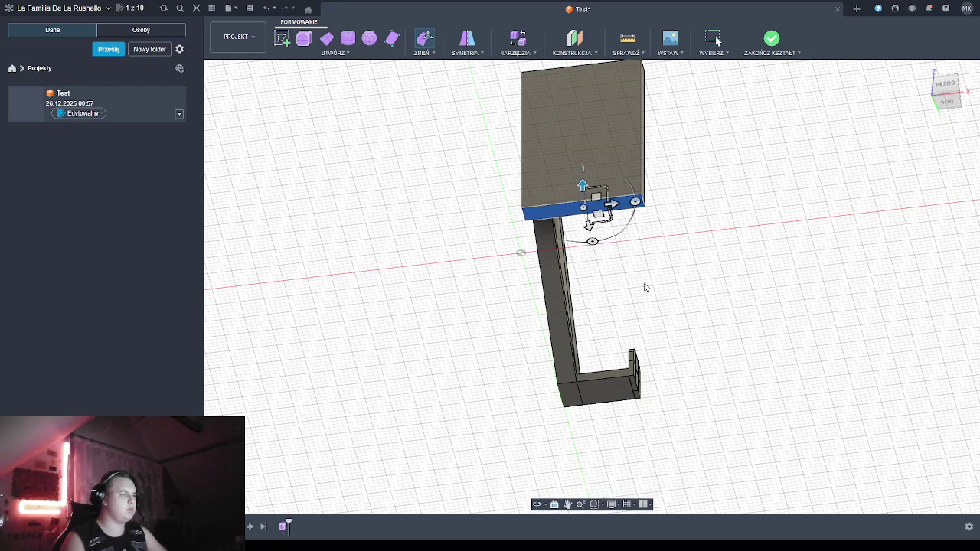
mouse_move(679, 296)
shift+middle_down()
mouse_move(589, 363)
mouse_move(552, 349)
shift+middle_up()
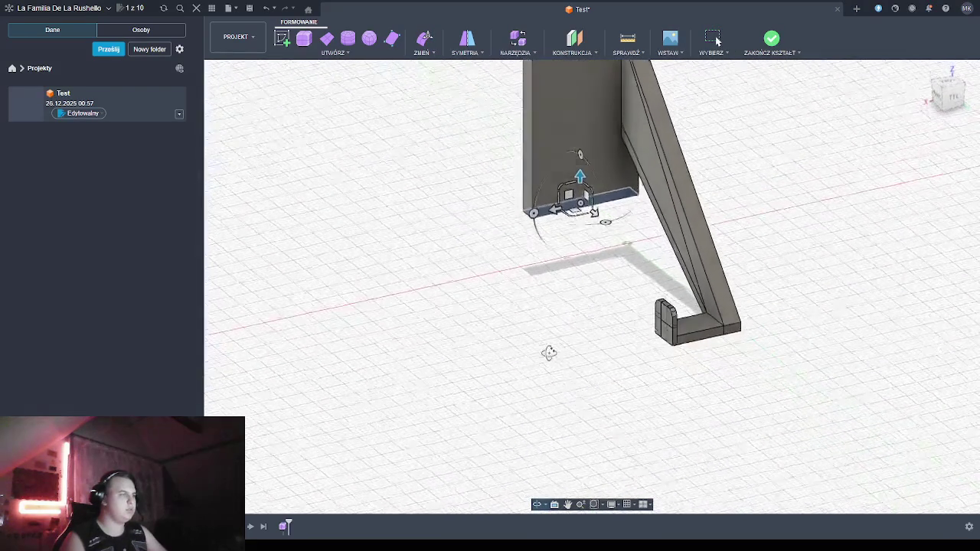
shift+middle_drag(553, 349, 556, 349)
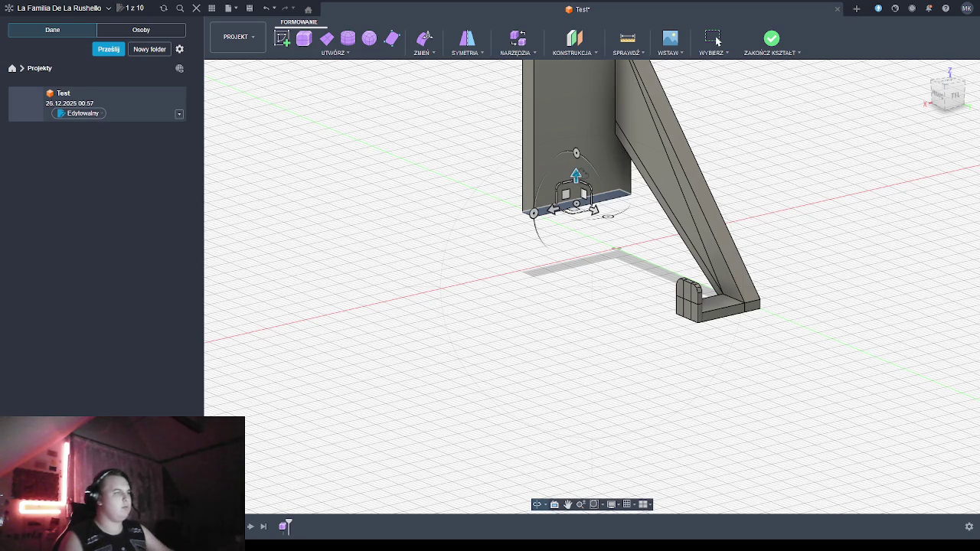
drag(576, 176, 576, 161)
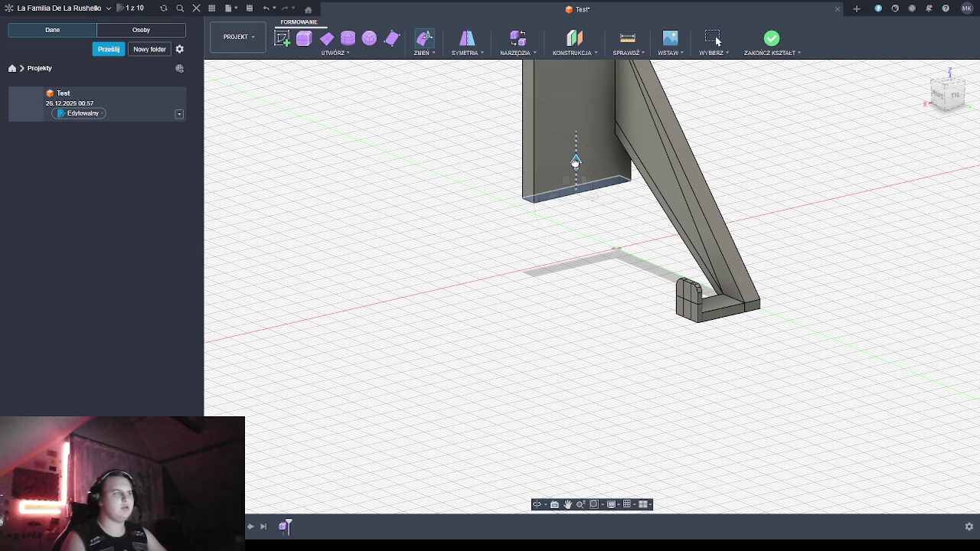
drag(575, 161, 576, 156)
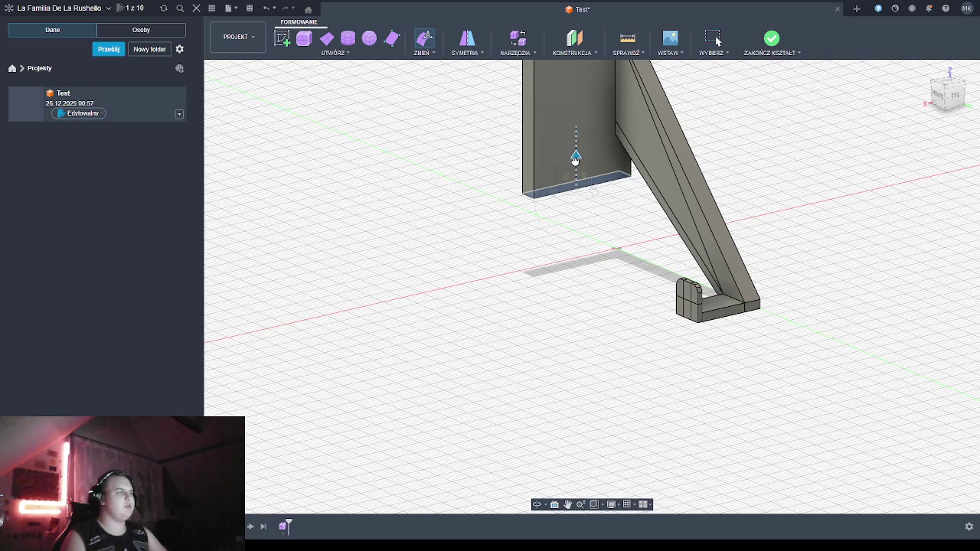
drag(575, 158, 576, 157)
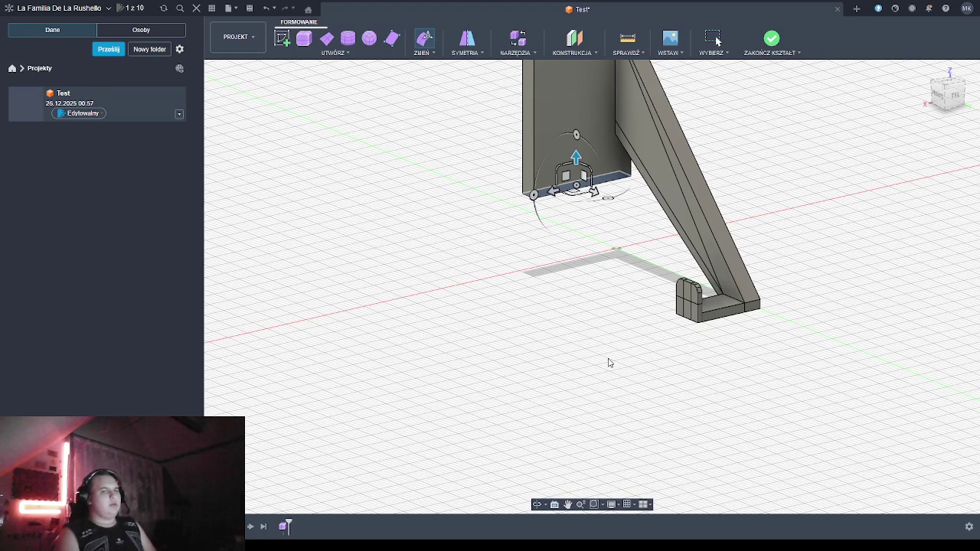
click(538, 505)
mouse_move(603, 280)
mouse_down()
mouse_move(582, 272)
mouse_move(586, 288)
mouse_move(643, 267)
mouse_move(664, 274)
mouse_move(595, 273)
mouse_move(607, 271)
mouse_up()
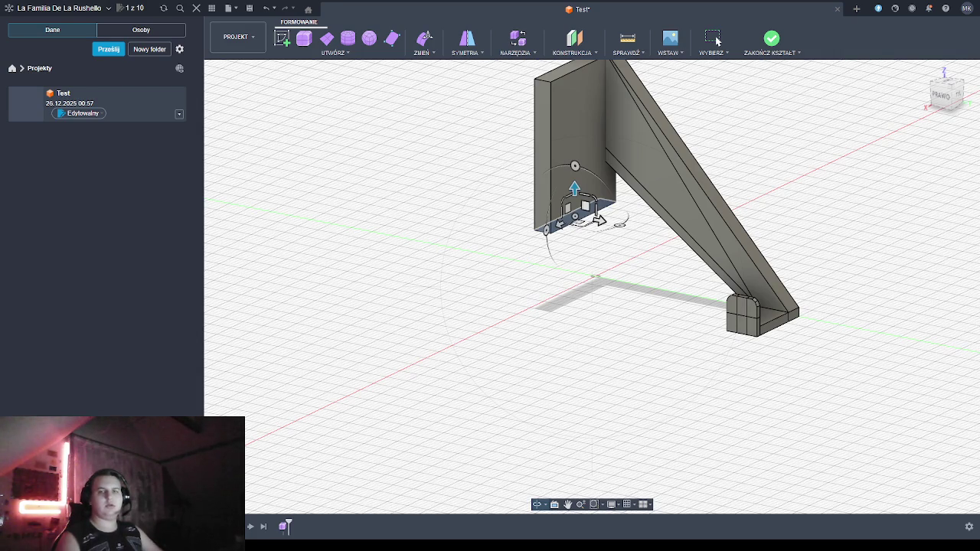
scroll(630, 307, up, 2)
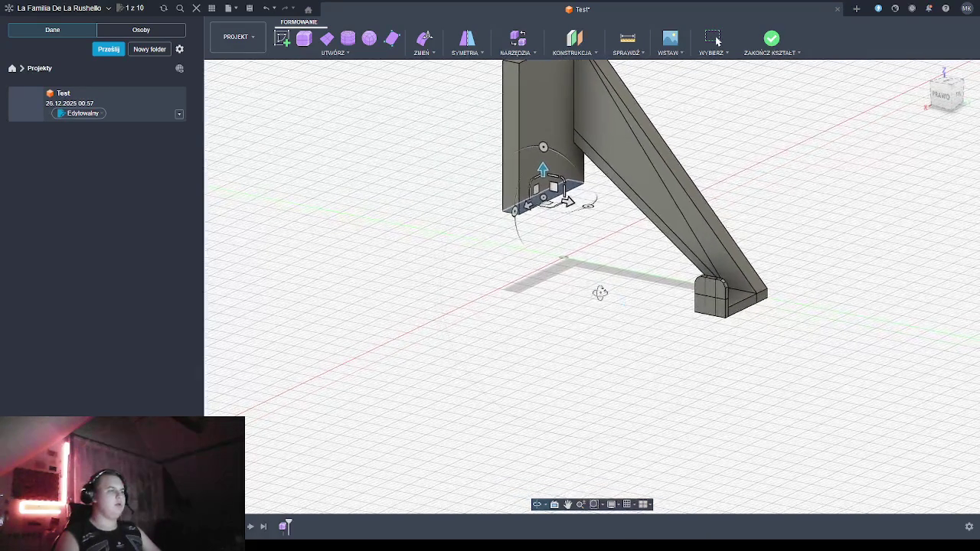
scroll(582, 275, down, 2)
shift+middle_drag(572, 271, 572, 273)
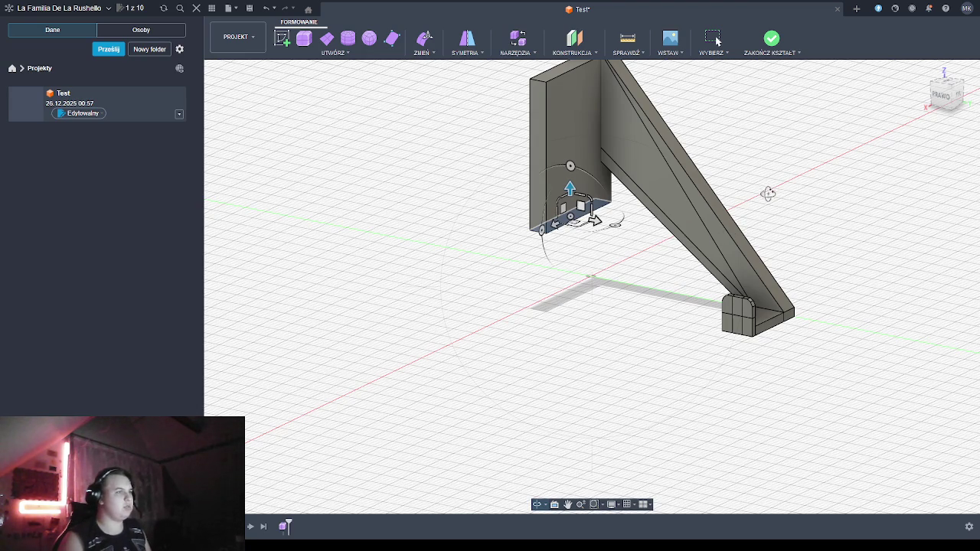
mouse_move(760, 214)
shift+middle_down()
mouse_move(645, 257)
mouse_move(633, 284)
mouse_move(671, 262)
mouse_move(769, 264)
mouse_move(813, 240)
shift+middle_up()
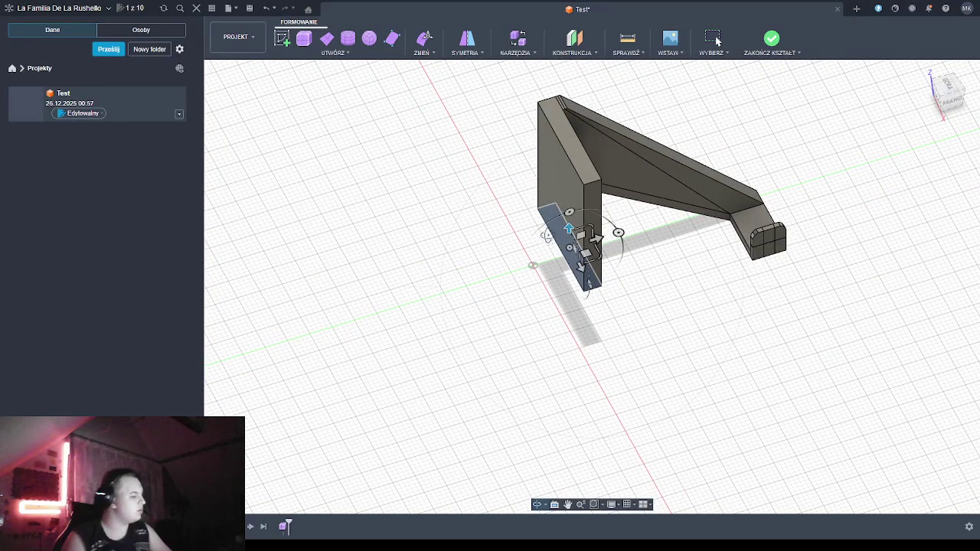
Drag the back plate's large face slightly outward to thicken it
click(561, 187)
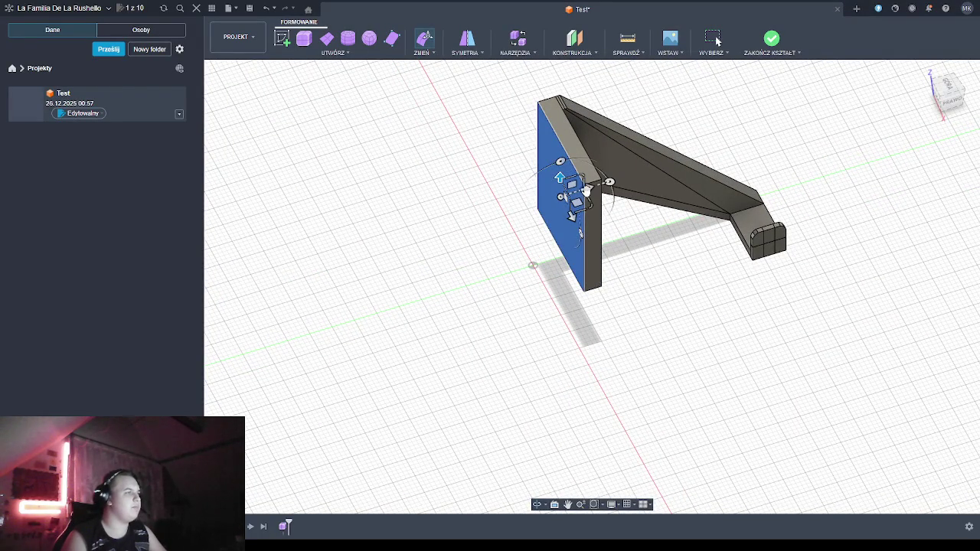
drag(586, 191, 592, 189)
click(525, 322)
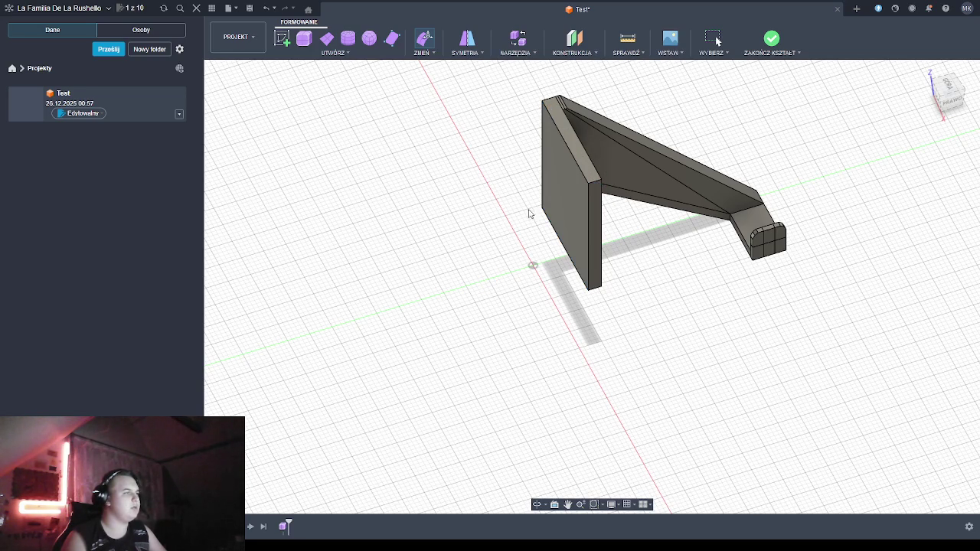
Measure across the plate's top edge: 3.00 mm thick
scroll(591, 170, up, 3)
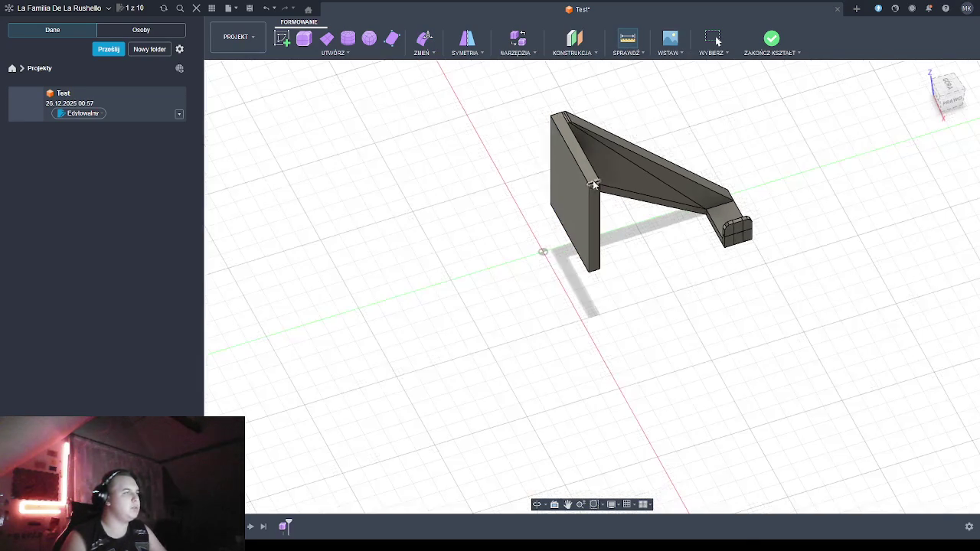
scroll(591, 170, up, 4)
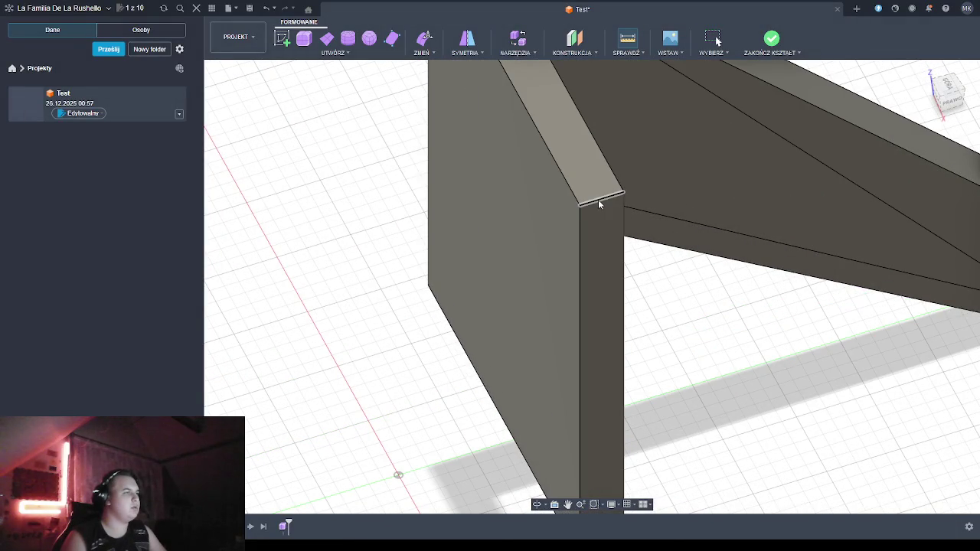
click(602, 219)
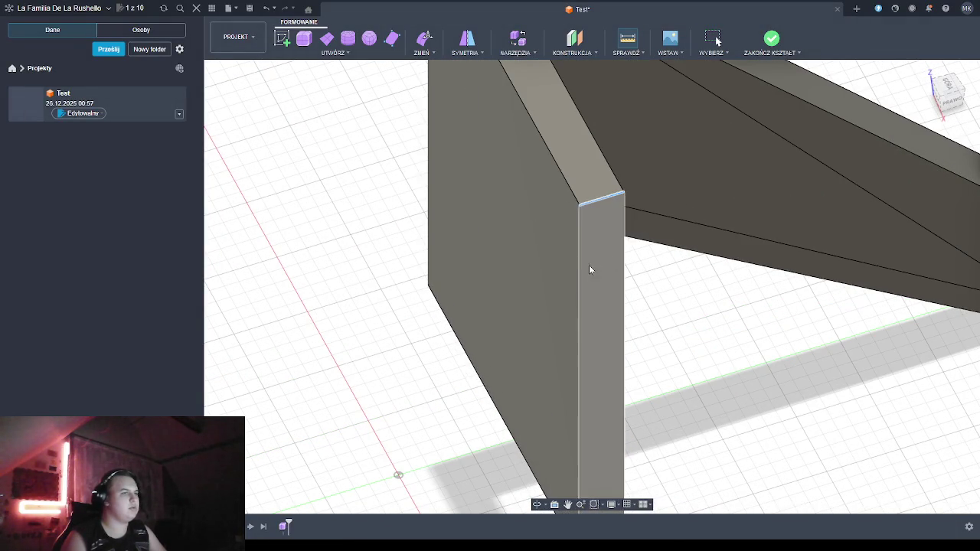
key(Escape)
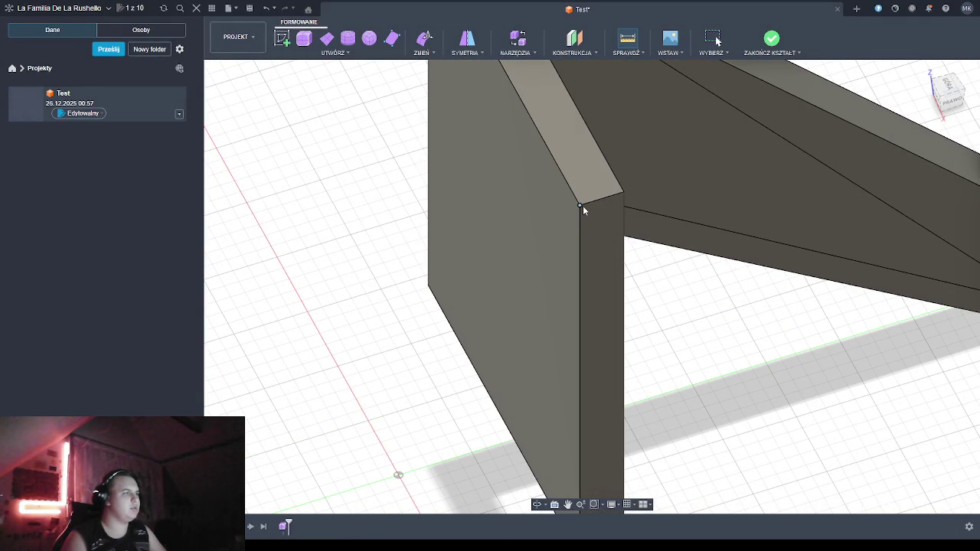
click(623, 192)
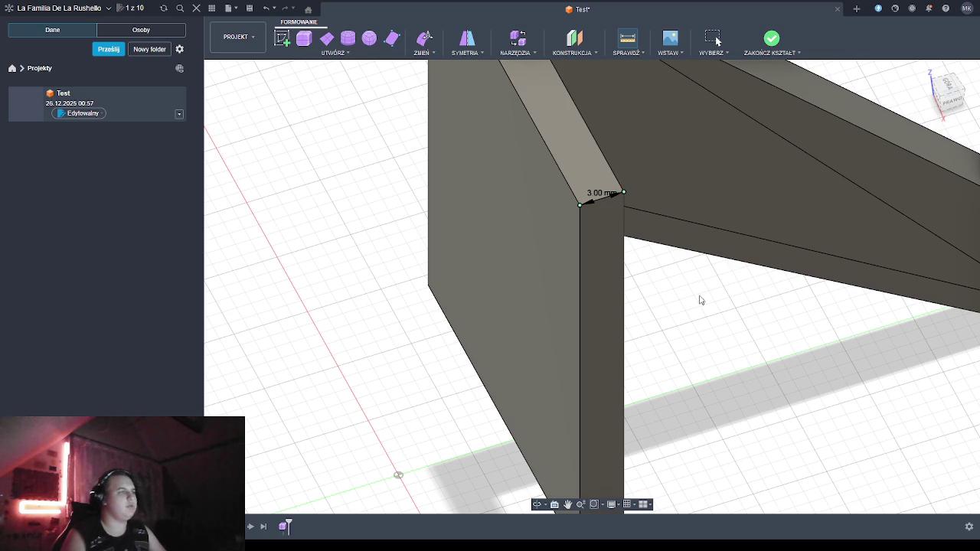
key(Escape)
Orbit the view around the plate and toward the top
click(537, 504)
mouse_move(695, 403)
mouse_down()
mouse_move(627, 415)
mouse_move(696, 396)
mouse_up()
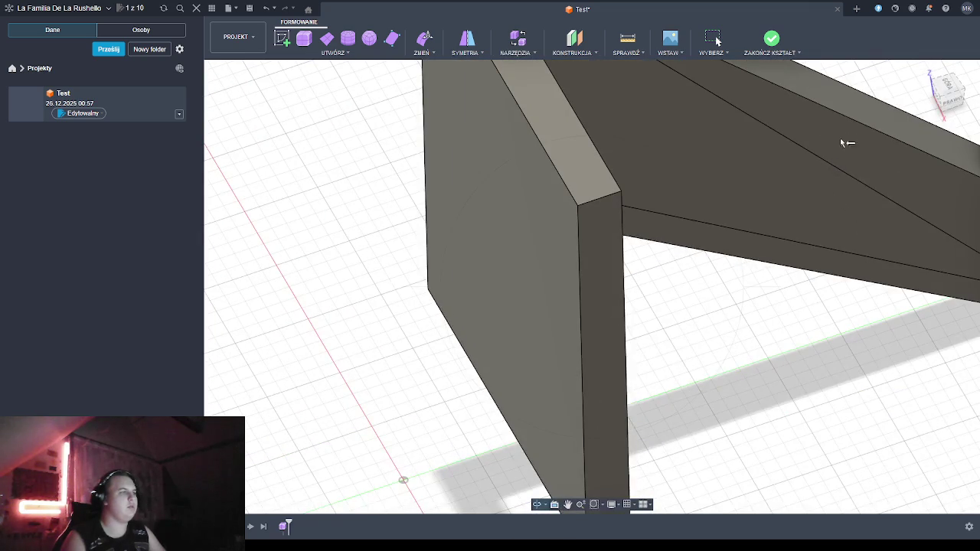
key(Escape)
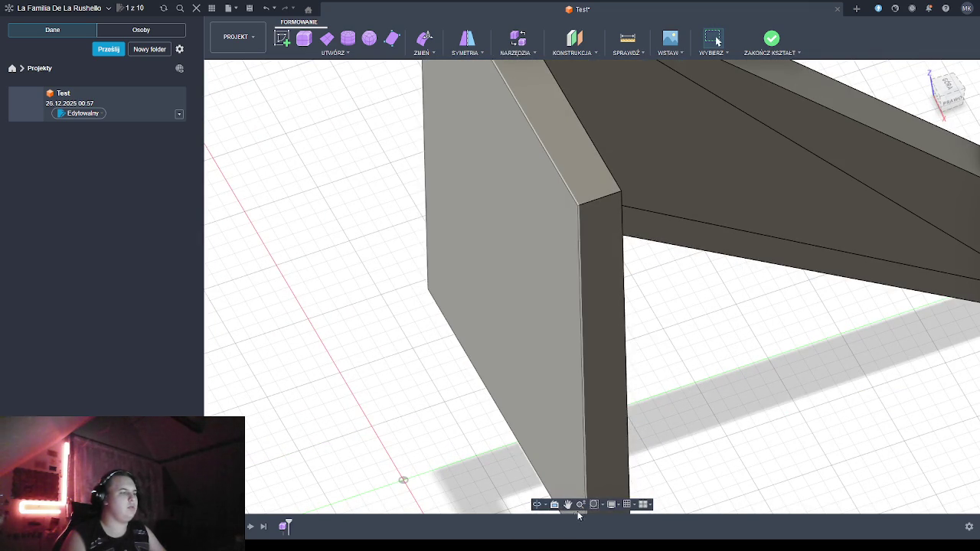
click(536, 505)
From a straight top view, measure the narrow strip: 4.00 mm wide
drag(722, 345, 541, 220)
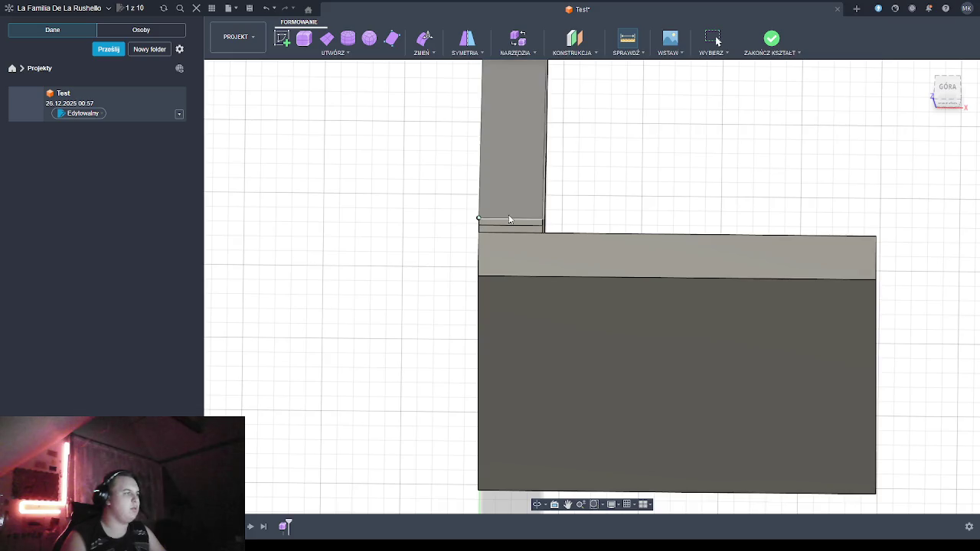
click(542, 220)
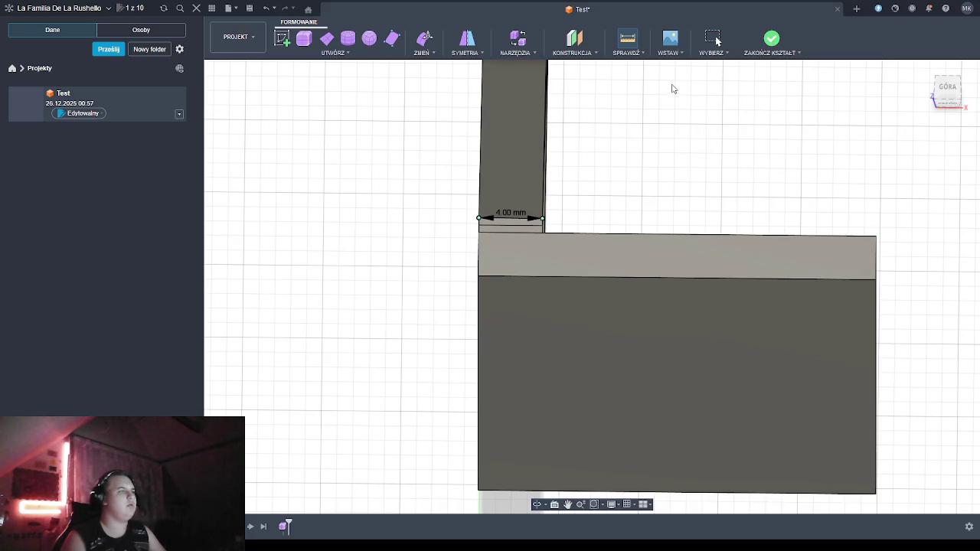
key(Escape)
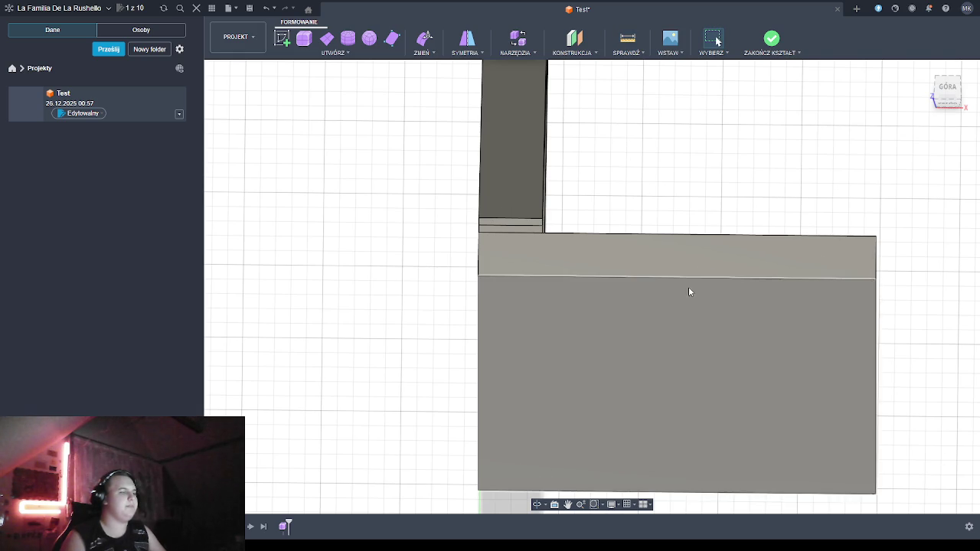
Move the large lower face slightly down with Edit Form
click(642, 380)
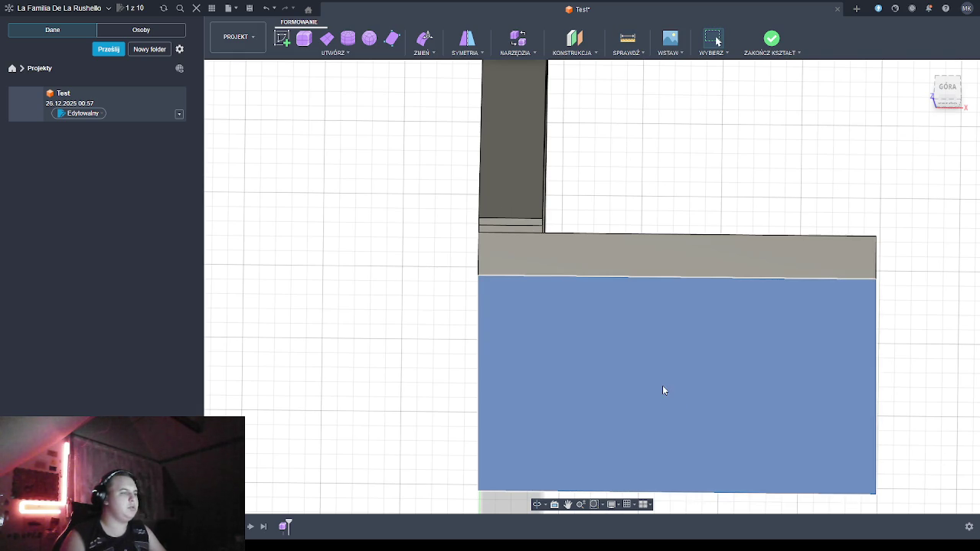
key(e)
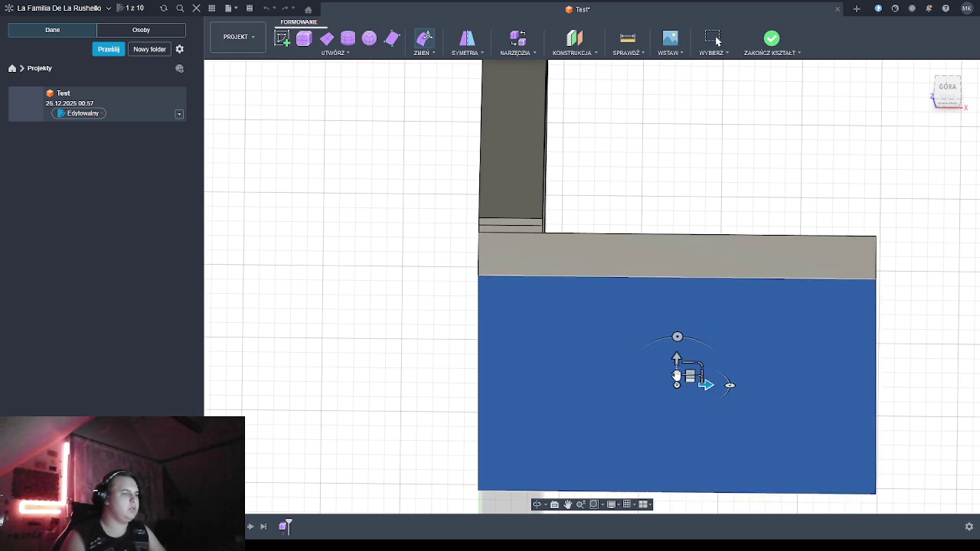
drag(674, 373, 675, 381)
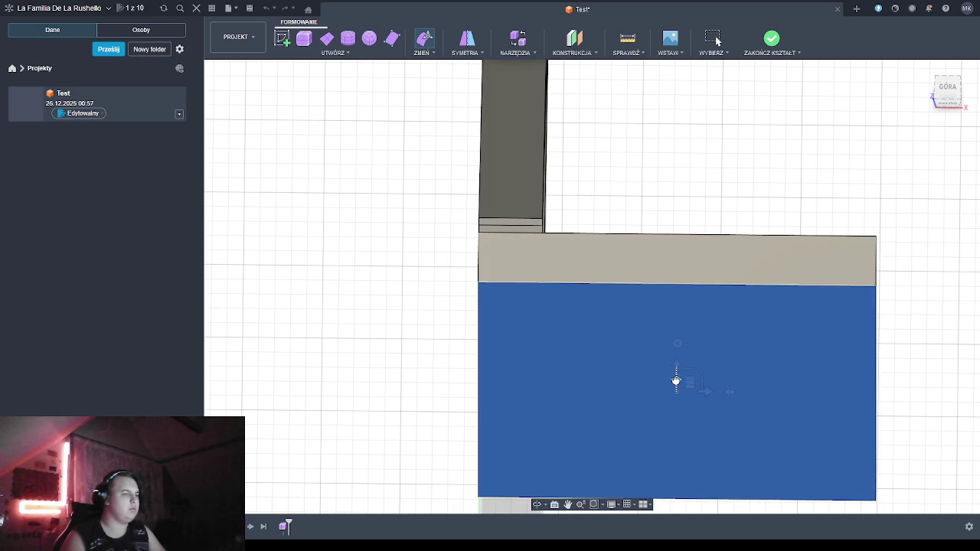
key(Escape)
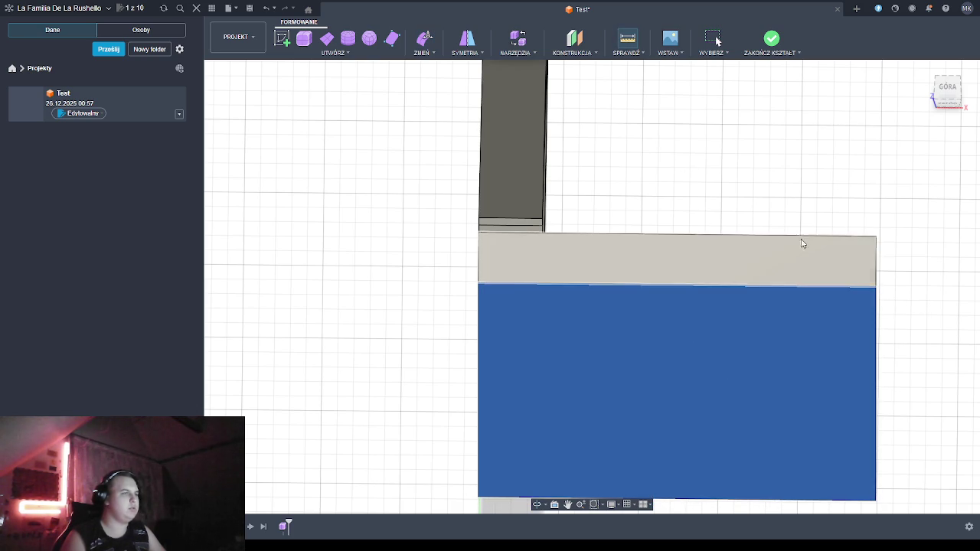
Measure the back plate's thickness from above: 3.00 mm
drag(479, 233, 476, 282)
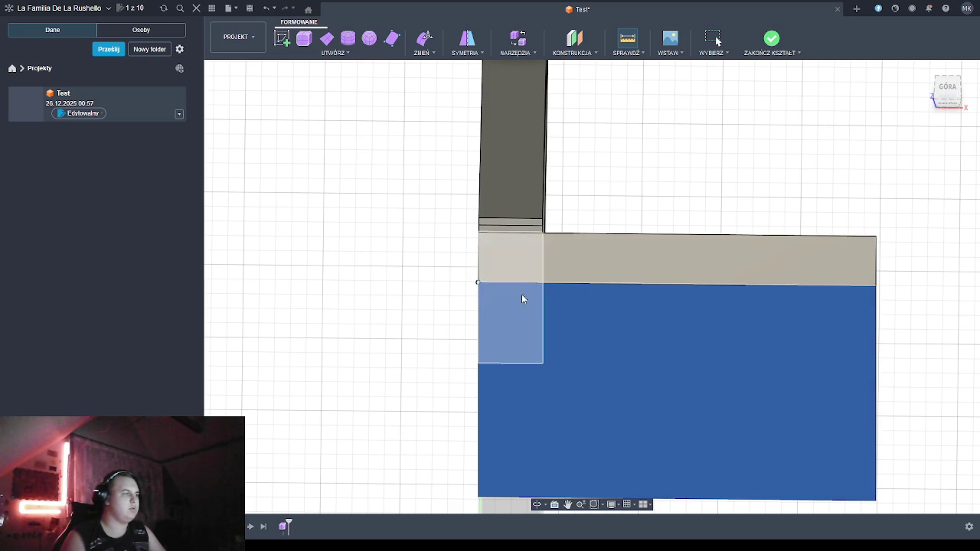
click(908, 403)
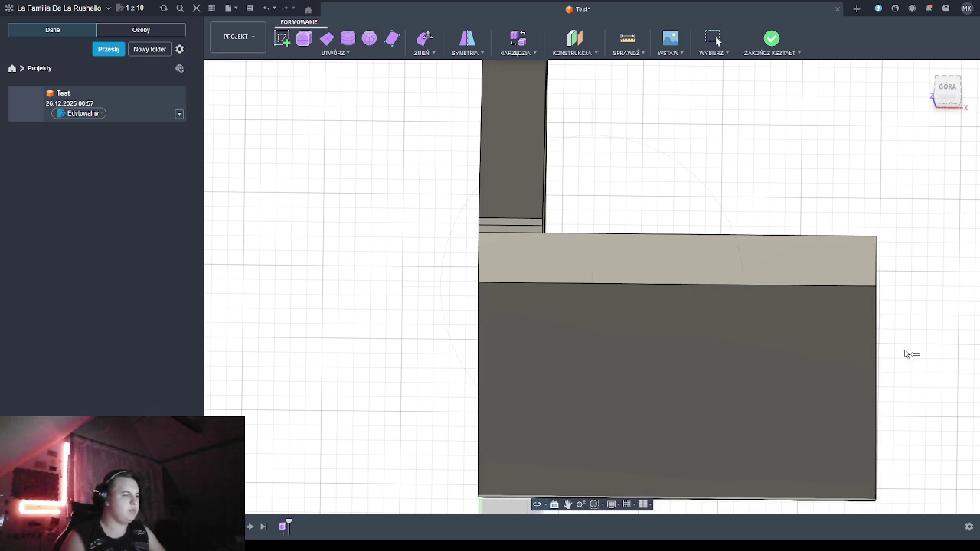
click(537, 505)
From an oblique view, measure the back plate's top edge: 3.162 mm
mouse_move(763, 208)
mouse_down()
mouse_move(695, 234)
mouse_move(702, 264)
mouse_move(590, 219)
mouse_move(613, 227)
mouse_move(492, 369)
mouse_move(410, 399)
mouse_move(479, 321)
mouse_move(536, 308)
mouse_move(561, 333)
mouse_up()
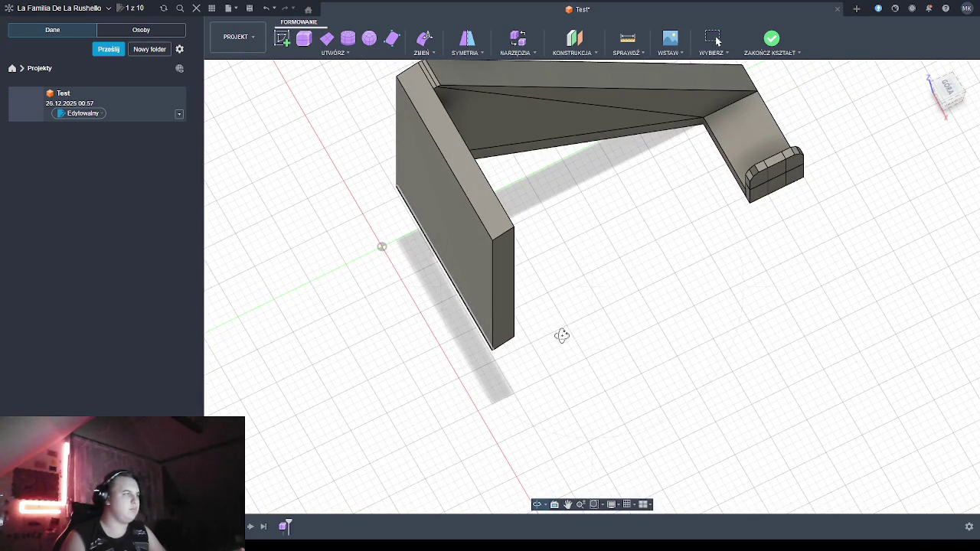
mouse_move(601, 131)
mouse_down()
mouse_move(570, 349)
mouse_move(544, 339)
mouse_move(579, 171)
mouse_up()
click(627, 42)
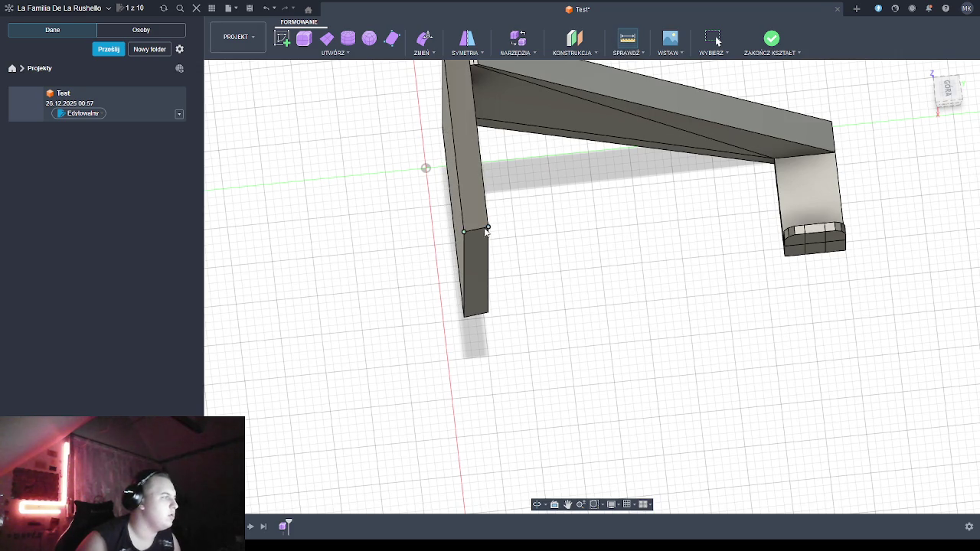
click(488, 228)
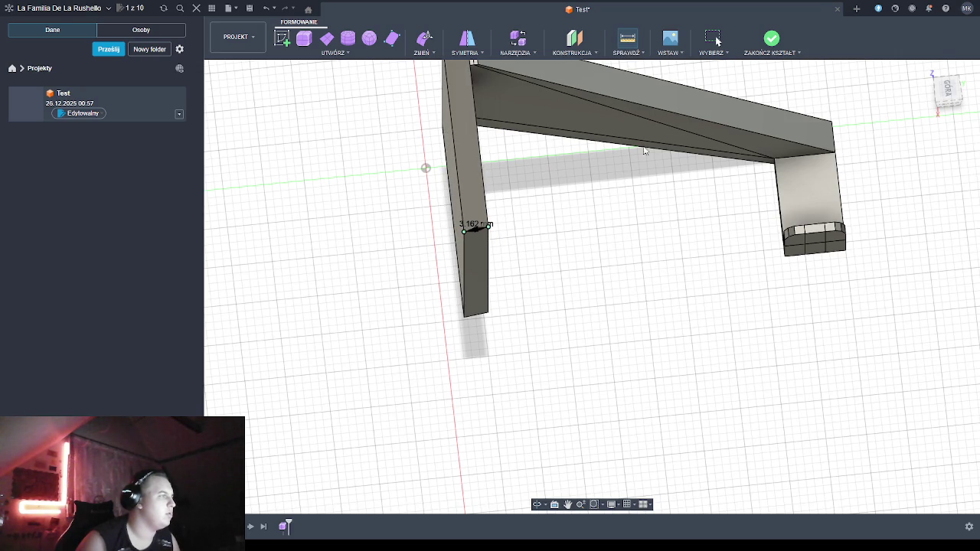
mouse_move(559, 341)
shift+middle_down()
mouse_move(552, 361)
mouse_move(577, 332)
mouse_move(557, 364)
mouse_move(562, 350)
mouse_move(594, 335)
shift+middle_up()
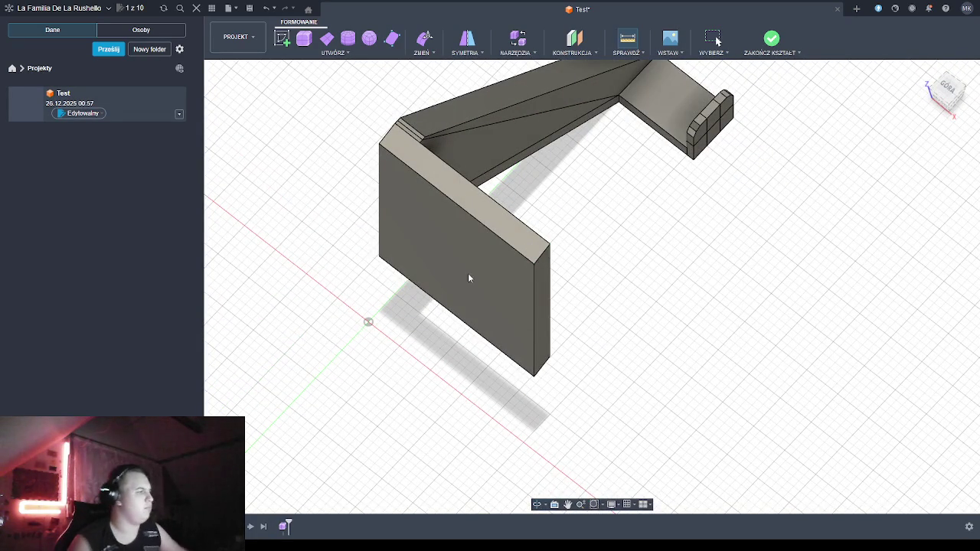
click(457, 290)
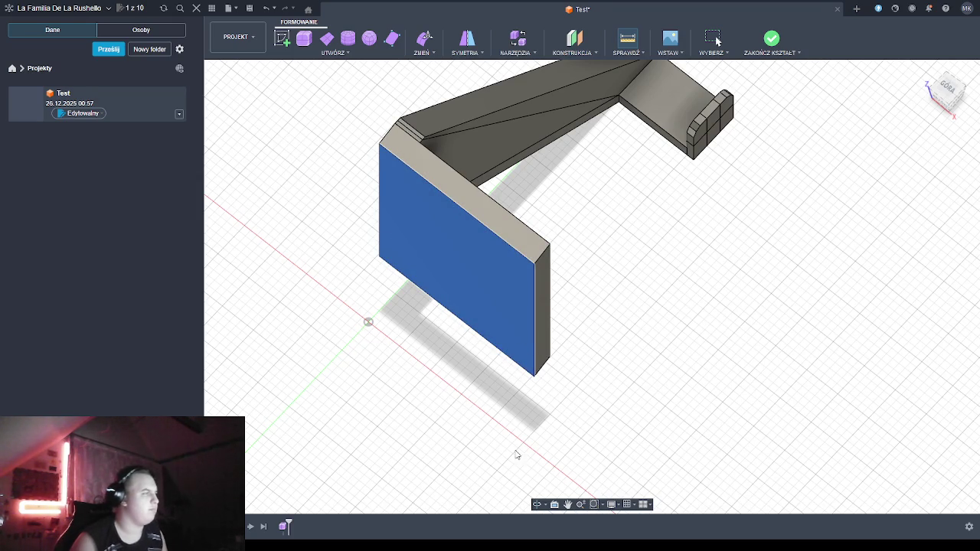
shift+middle_drag(597, 390, 613, 374)
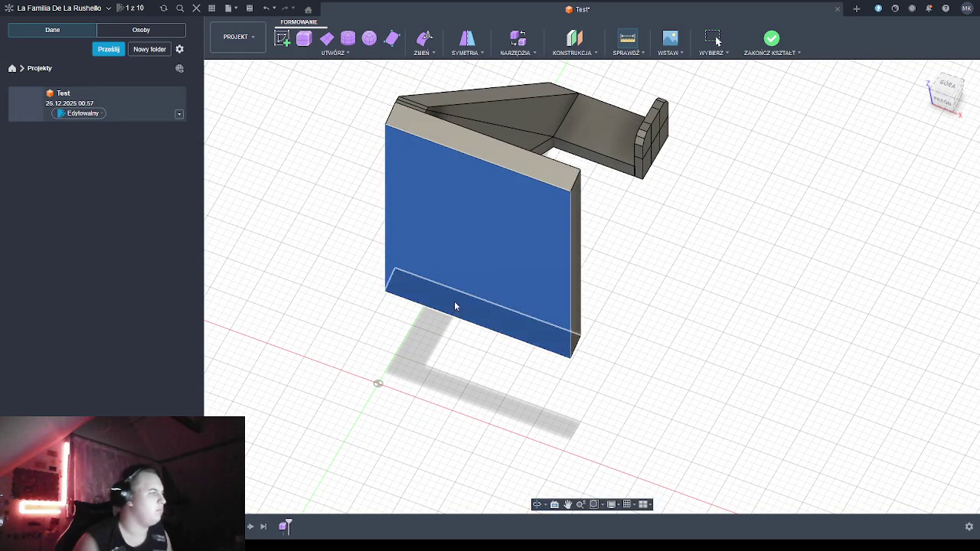
click(675, 271)
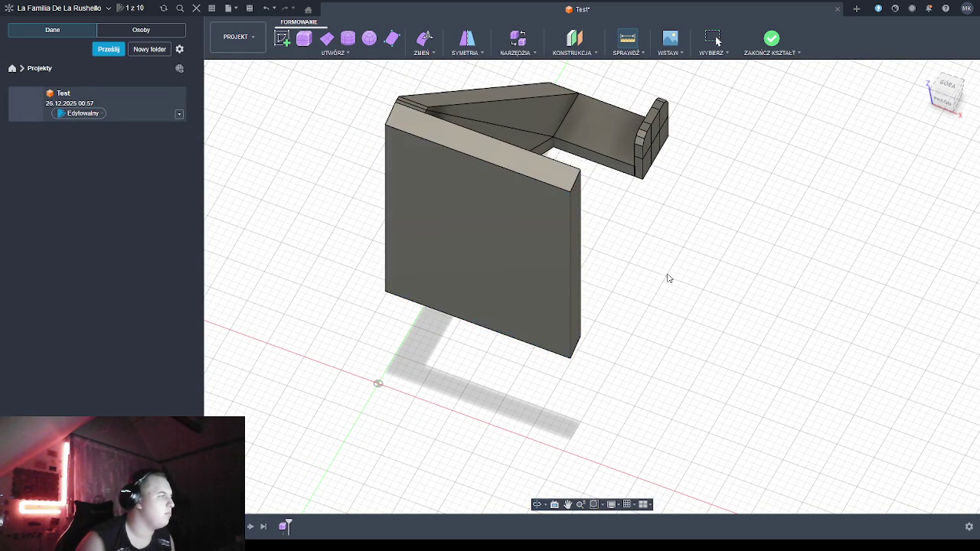
click(487, 273)
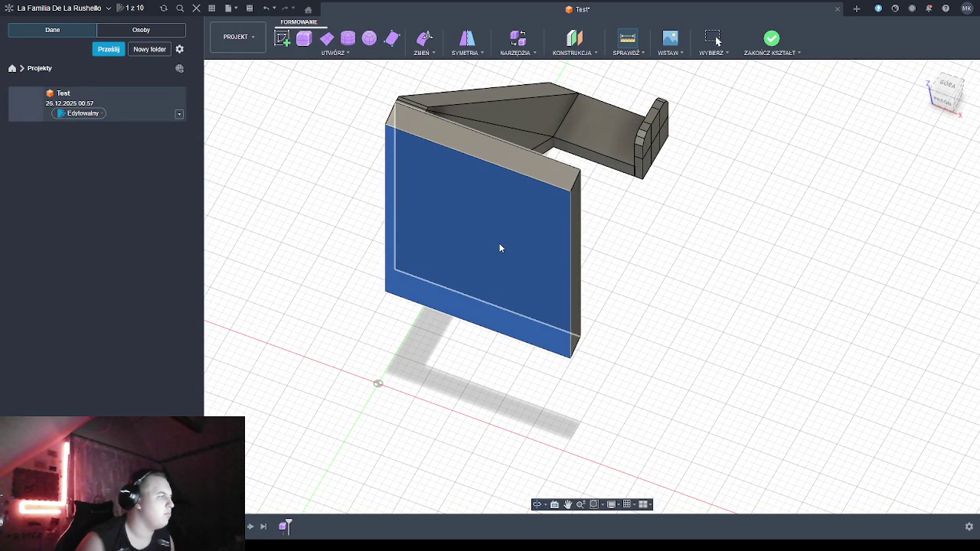
key(Escape)
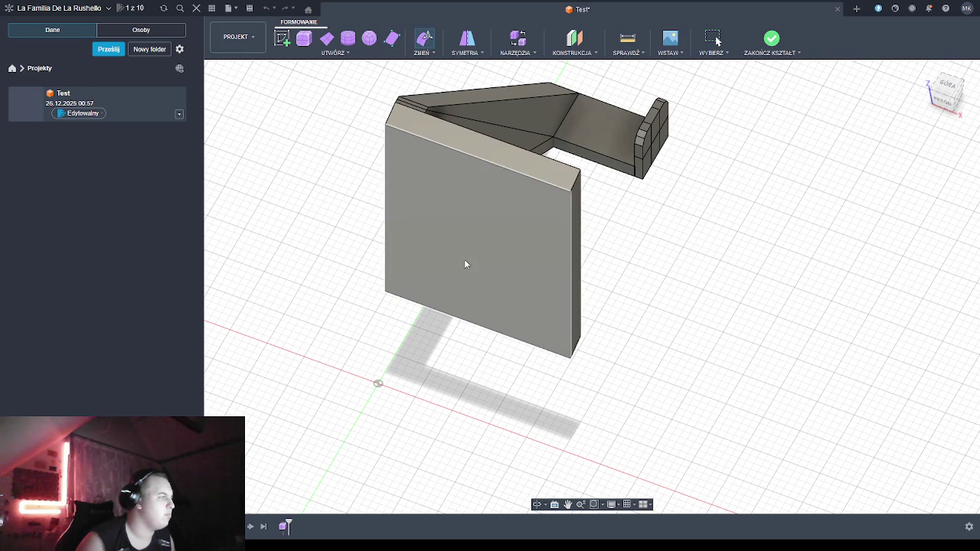
click(472, 268)
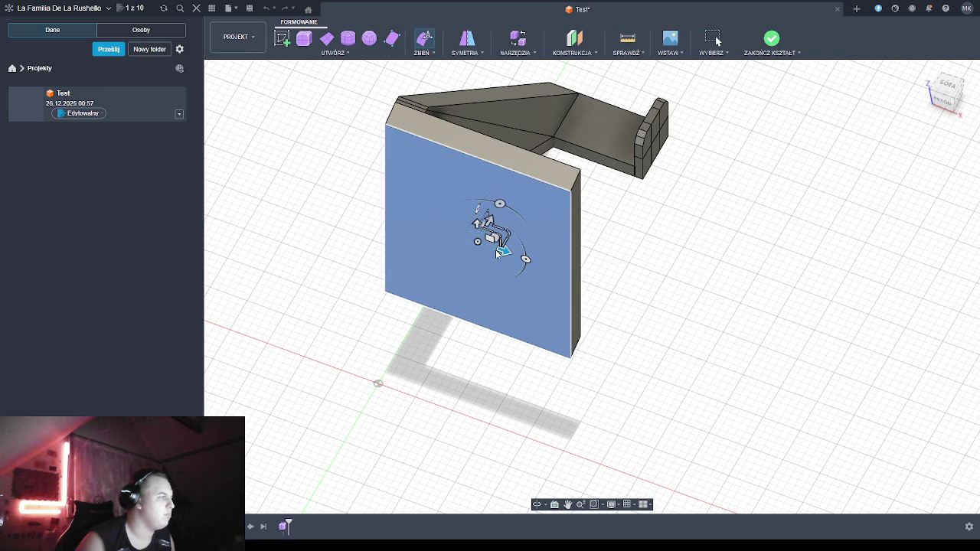
drag(489, 221, 486, 227)
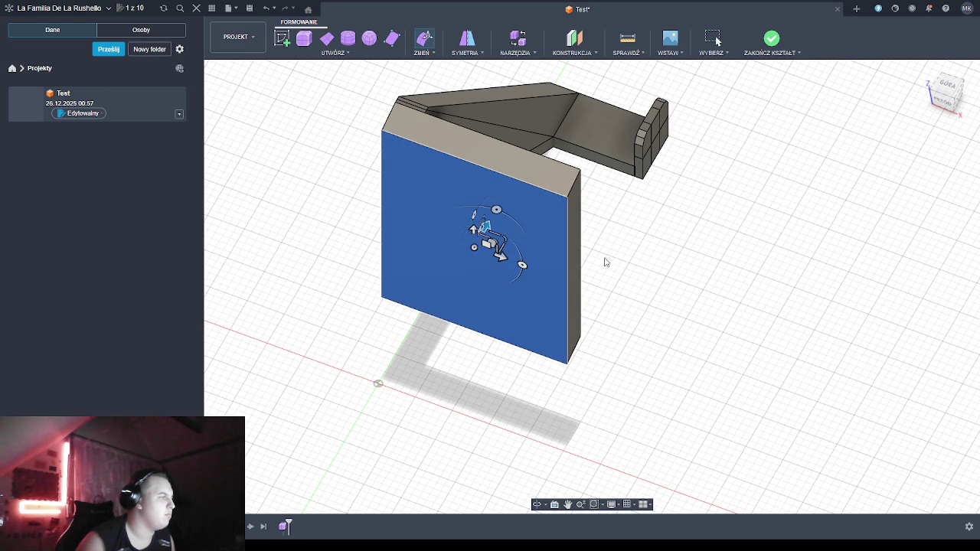
click(581, 171)
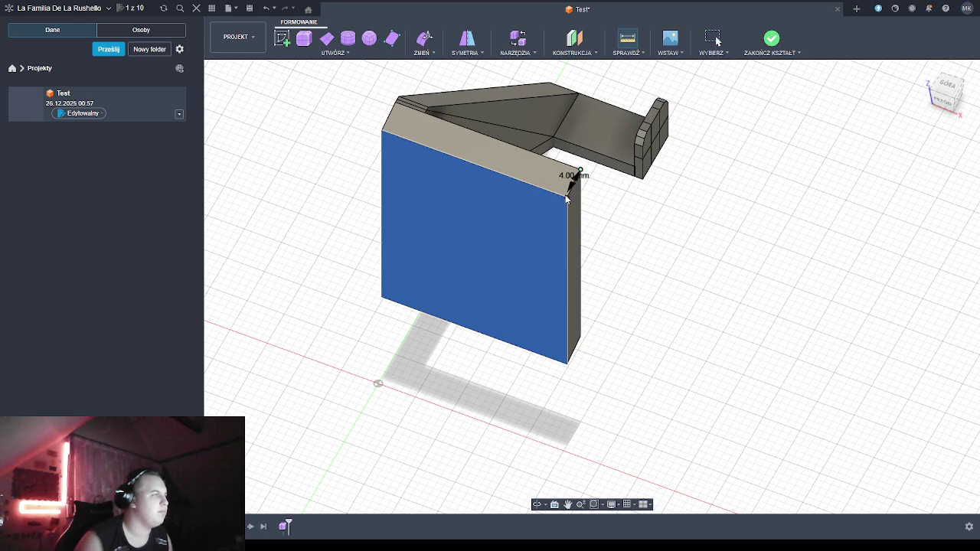
click(567, 197)
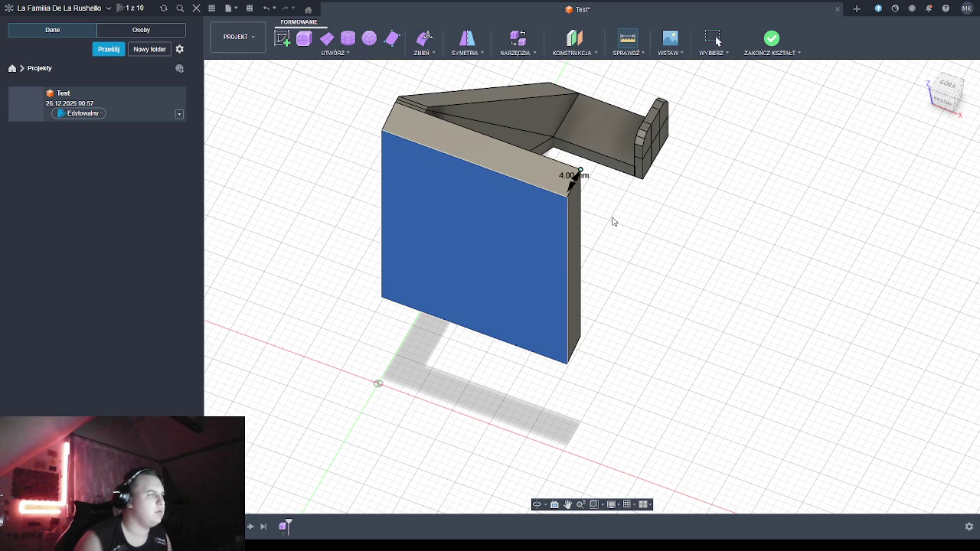
key(Escape)
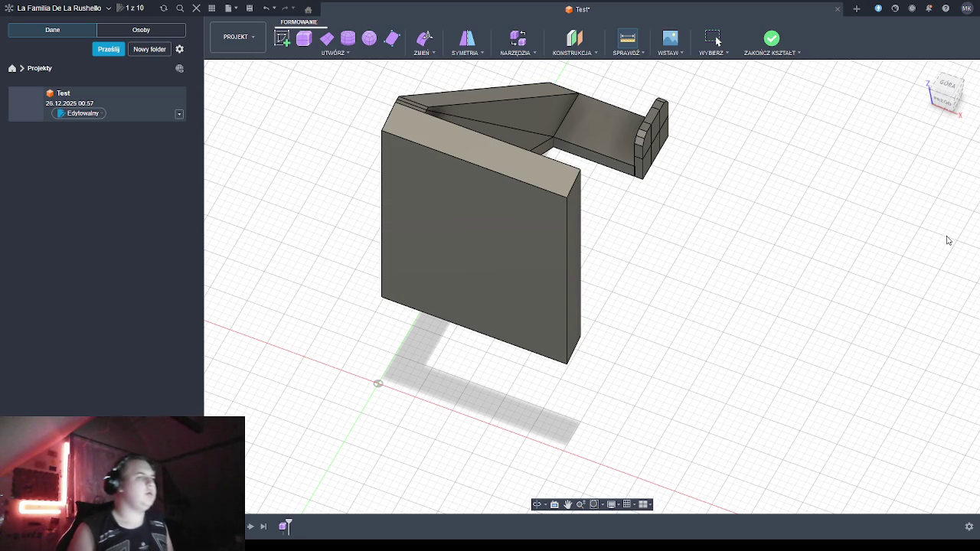
key(ctrl+z)
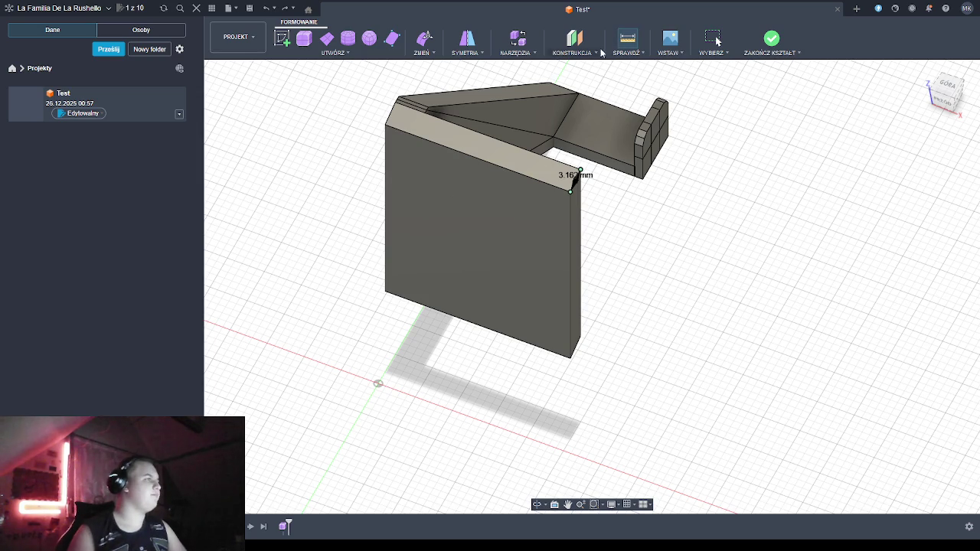
key(Escape)
click(475, 307)
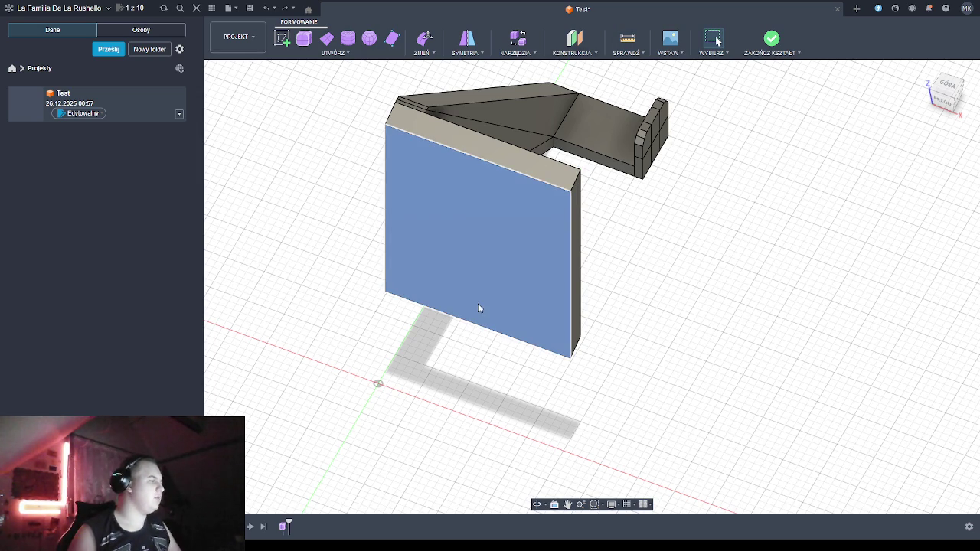
Drag the plate's front face outward with Edit Form, settling on the thicker position
key(e)
drag(490, 223, 487, 226)
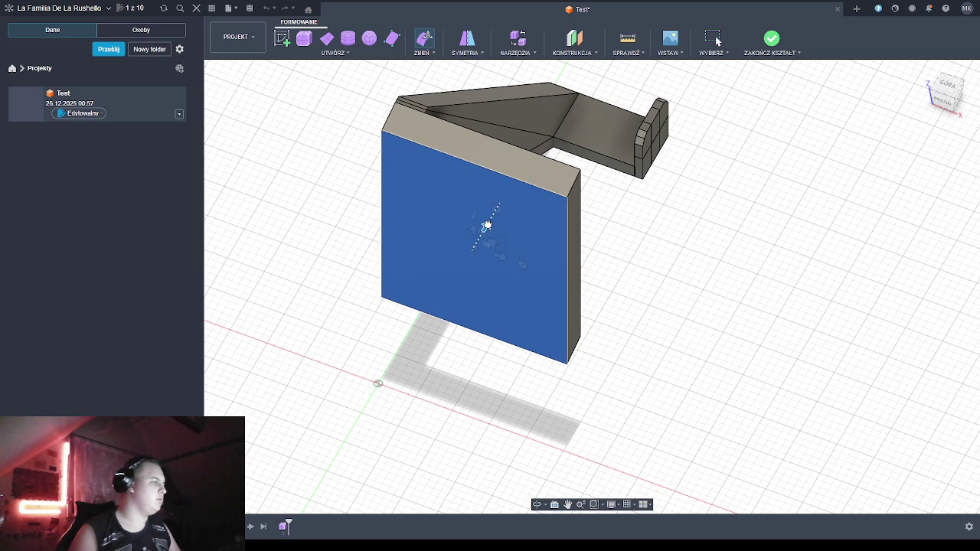
drag(487, 225, 486, 225)
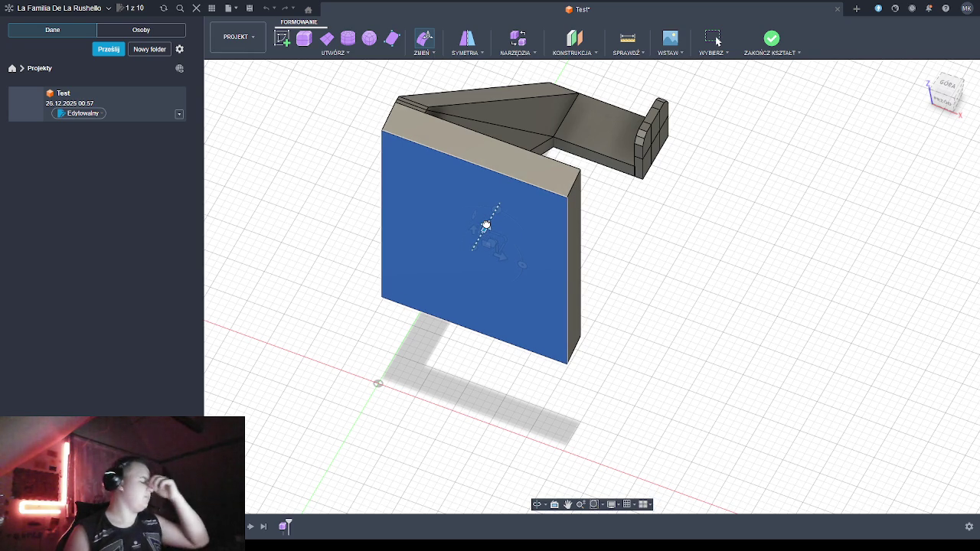
drag(485, 226, 486, 224)
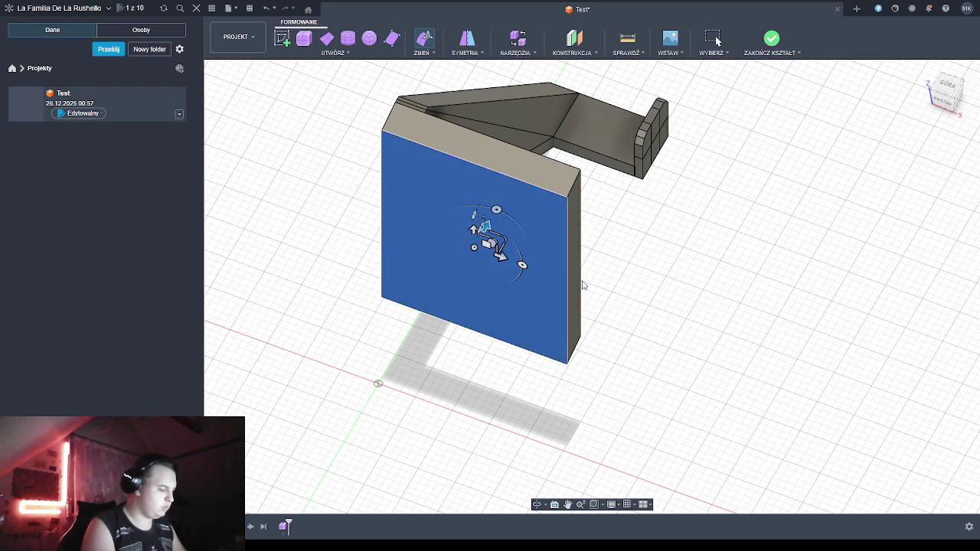
key(ctrl+z)
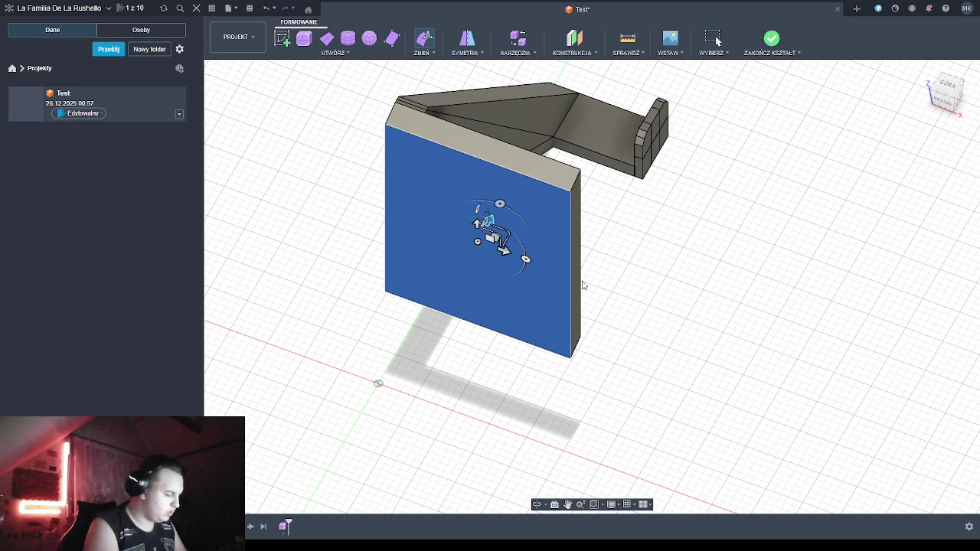
key(ctrl+y)
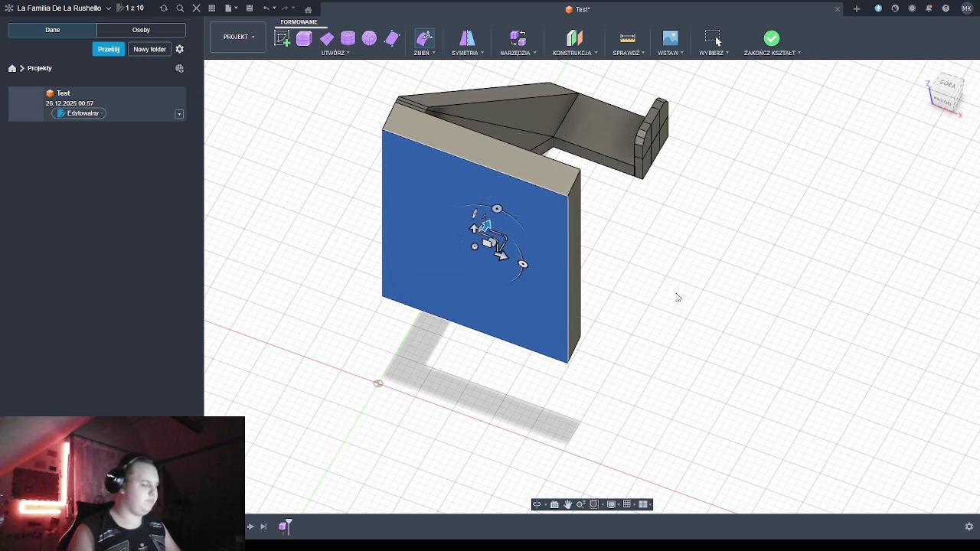
Measure the new back plate thickness: 3.978 mm
key(Escape)
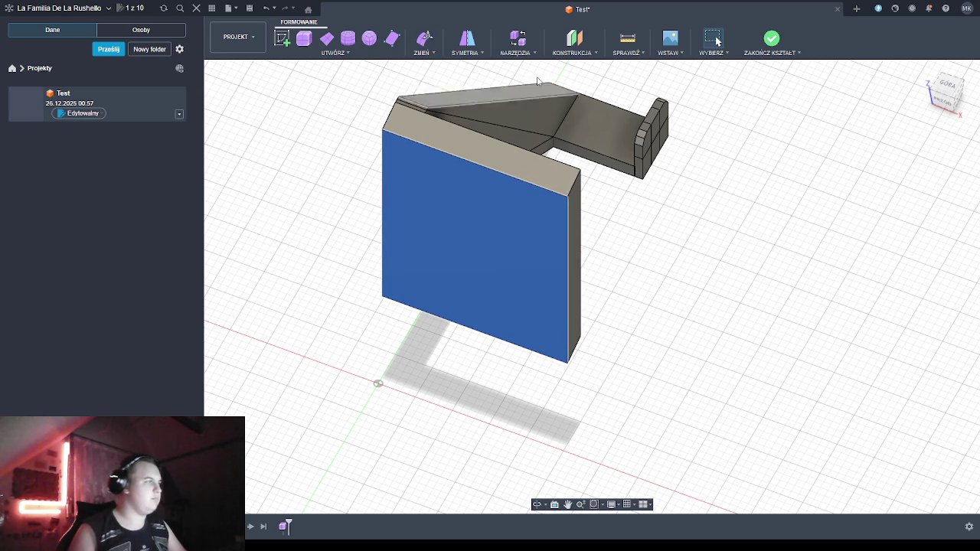
click(679, 220)
key(i)
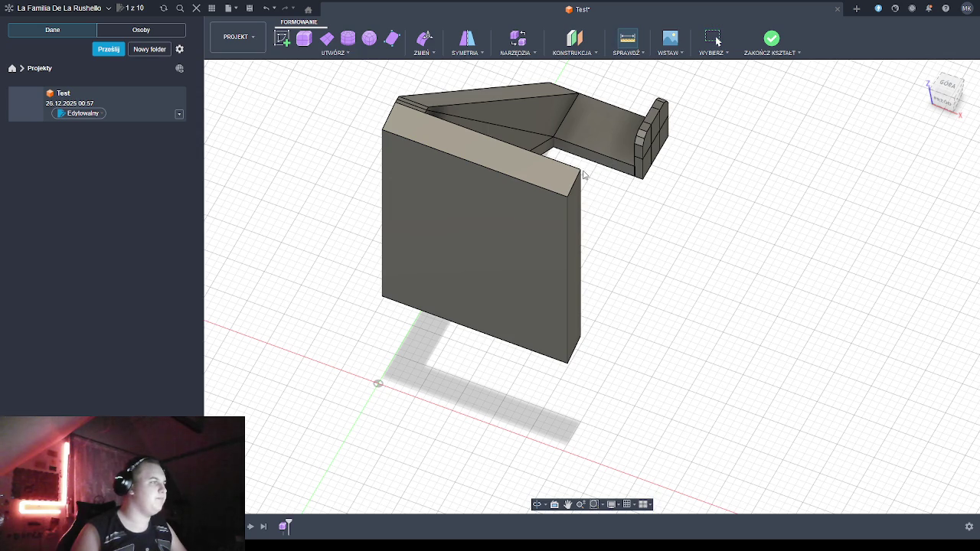
click(580, 170)
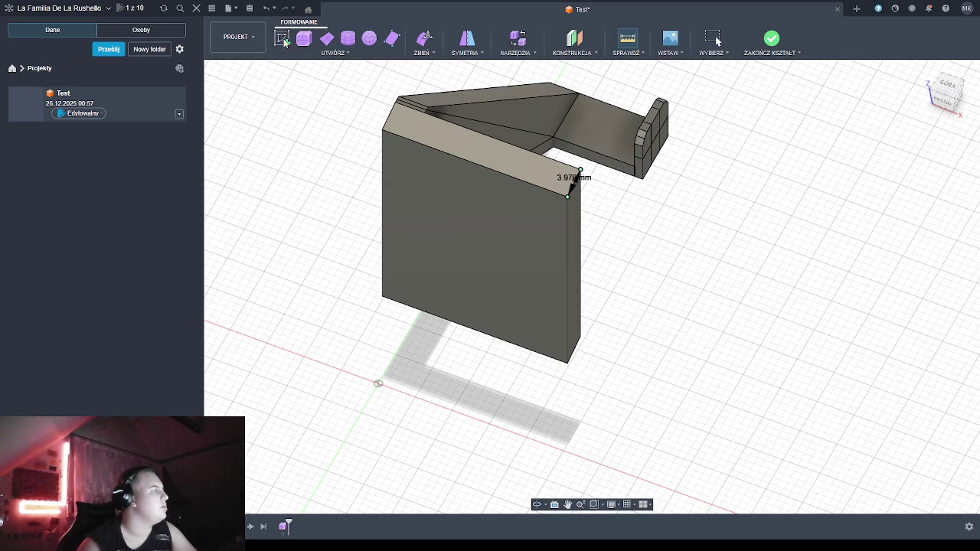
Try tilting the back plate's front face slightly, then undo that move
key(Escape)
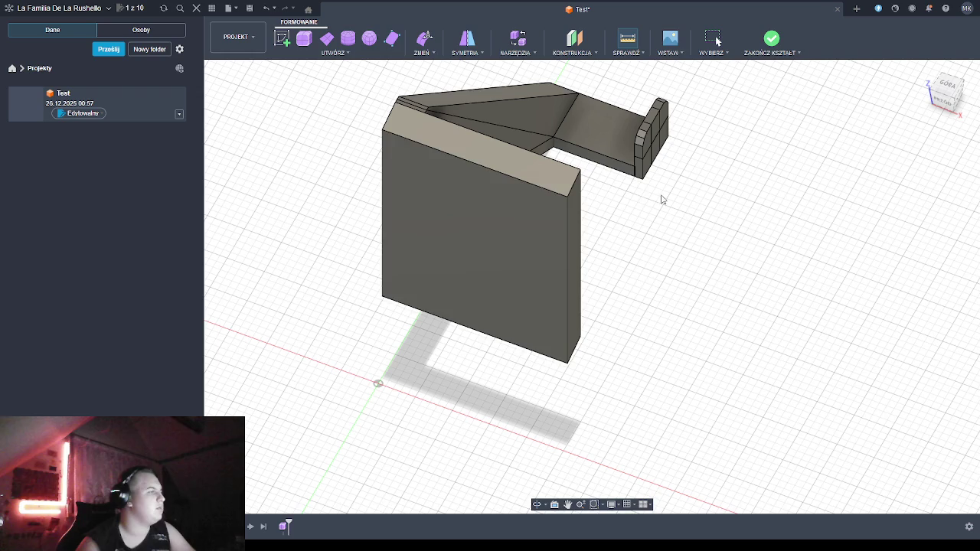
click(489, 280)
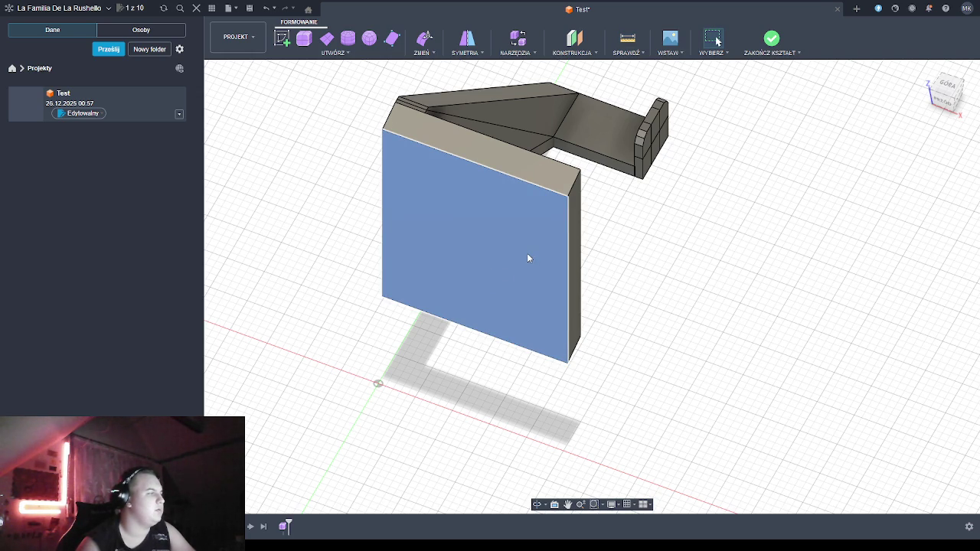
right_drag(527, 258, 487, 227)
drag(487, 226, 484, 232)
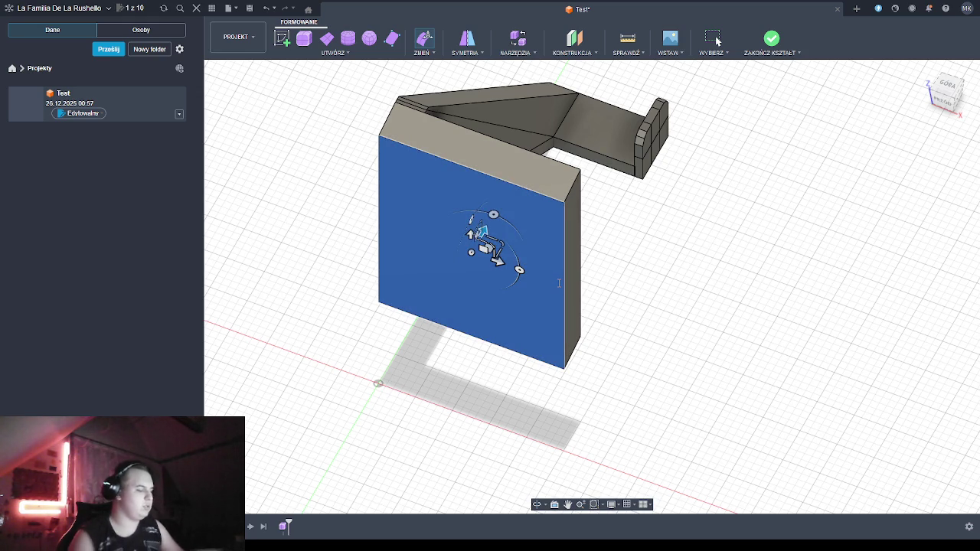
key(ctrl+z)
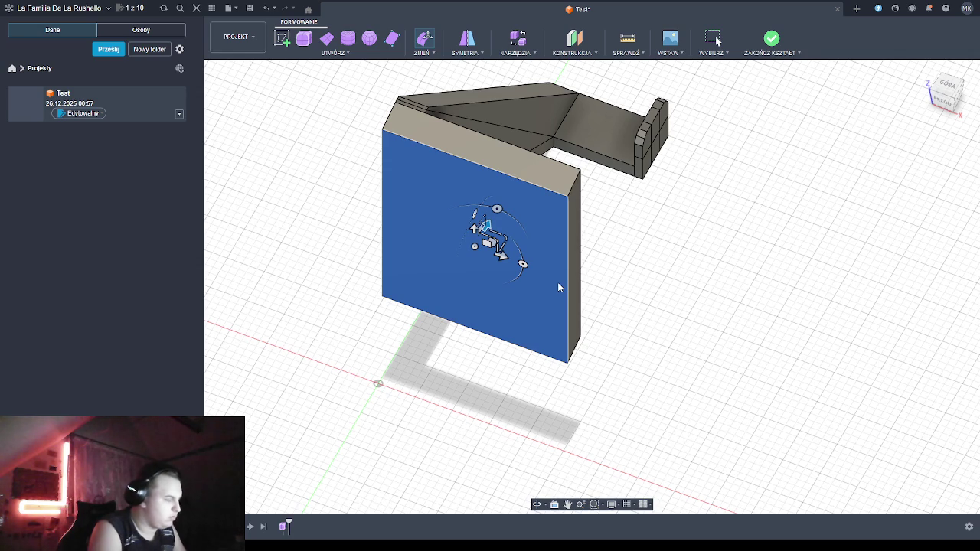
key(Escape)
Measure the back plate's thickness again: about 3.96 mm
click(717, 243)
click(580, 170)
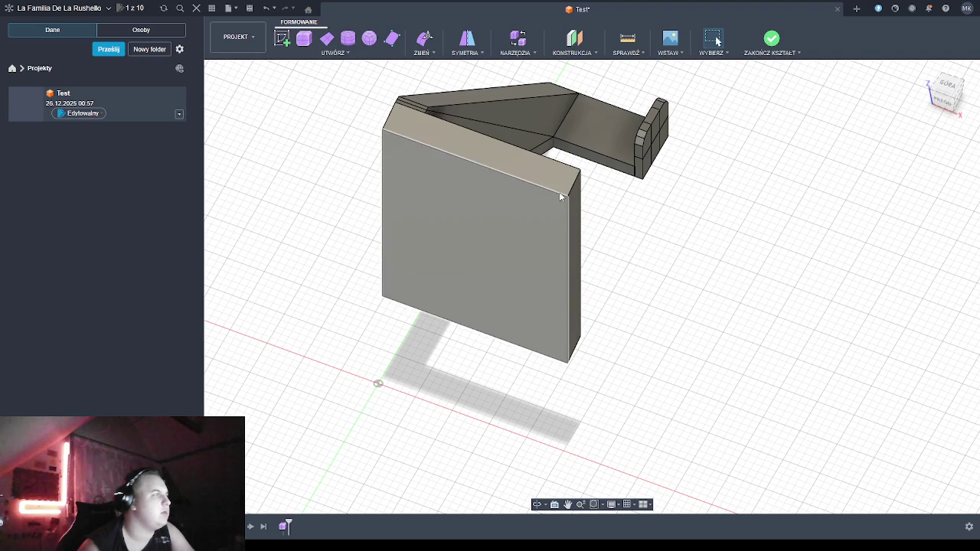
click(469, 246)
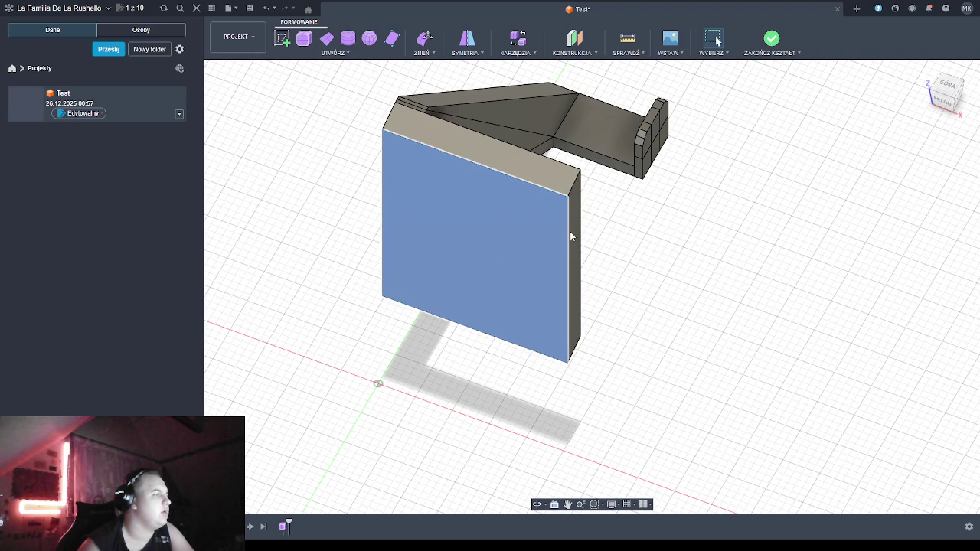
key(e)
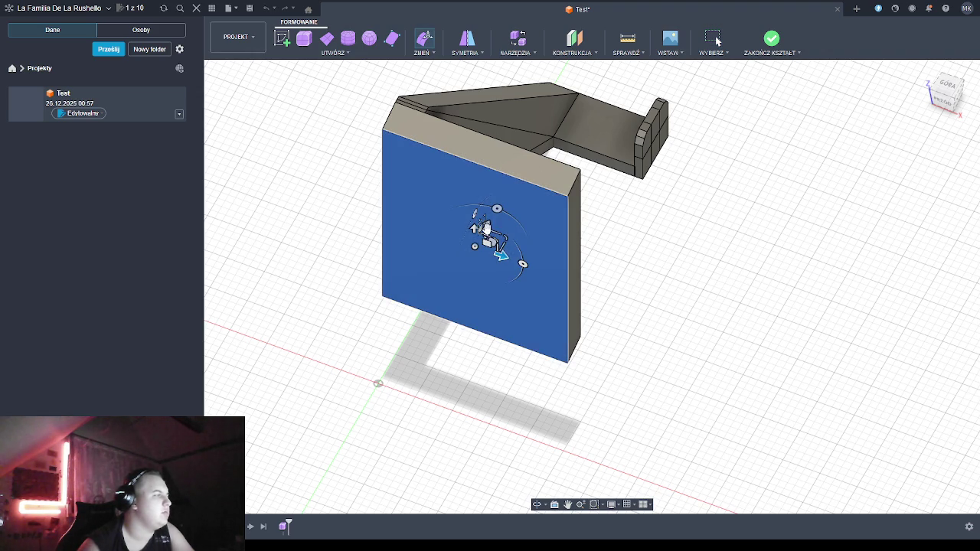
drag(486, 227, 484, 232)
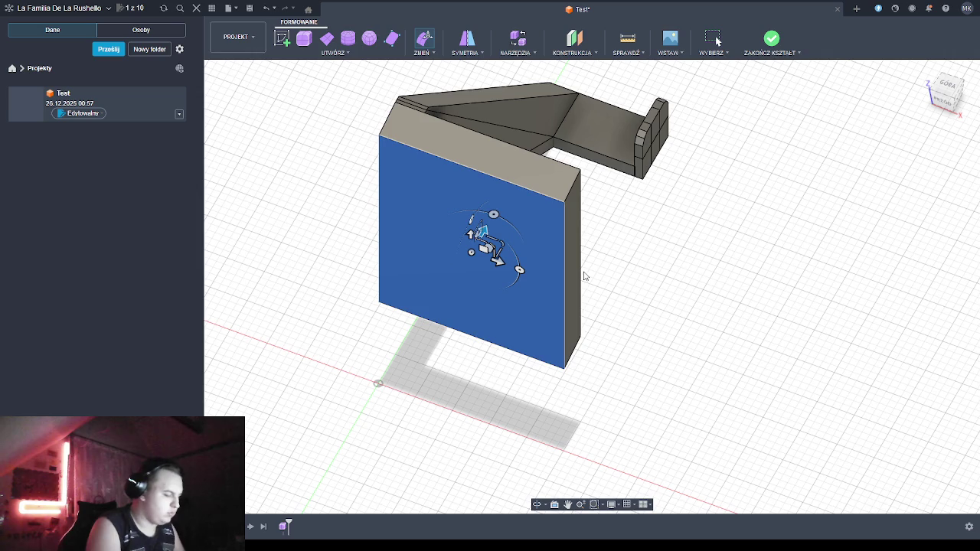
key(ctrl+z)
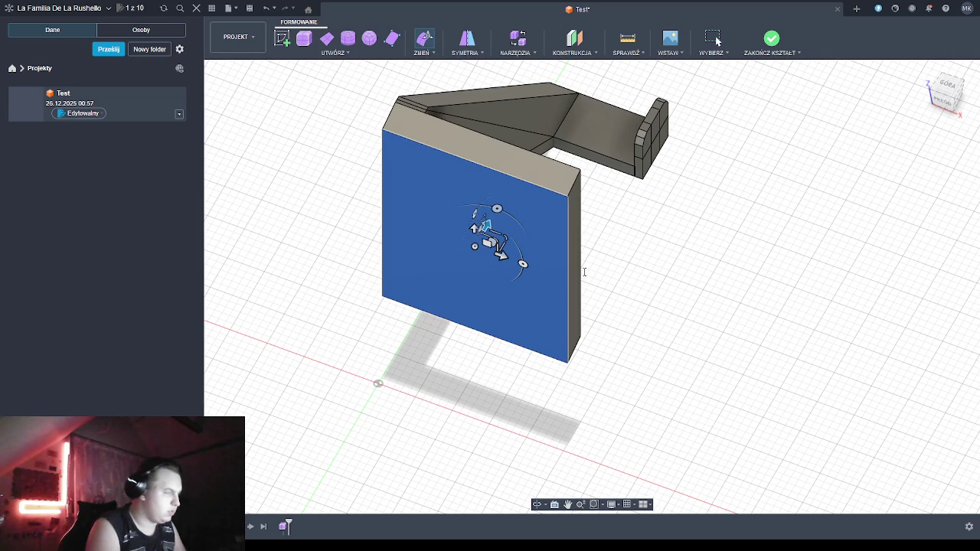
key(Escape)
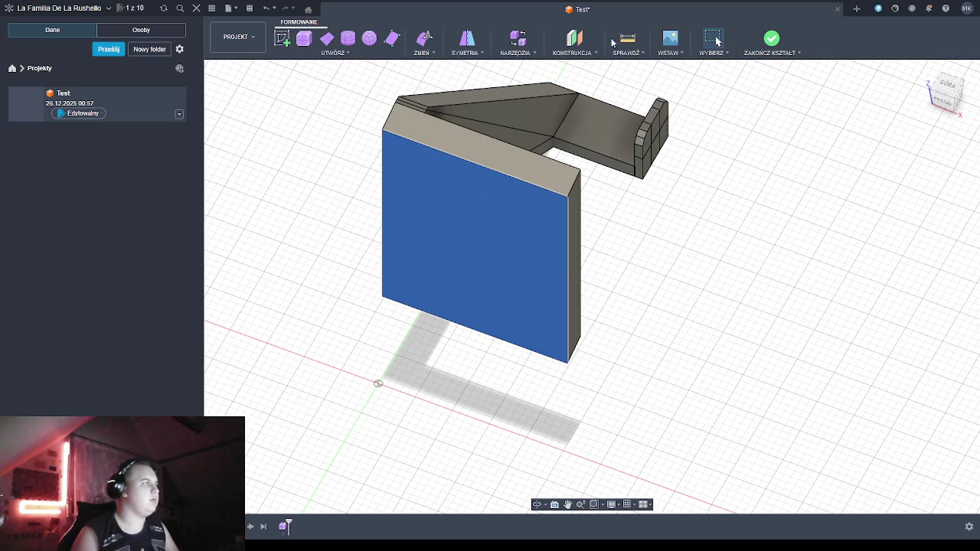
click(656, 243)
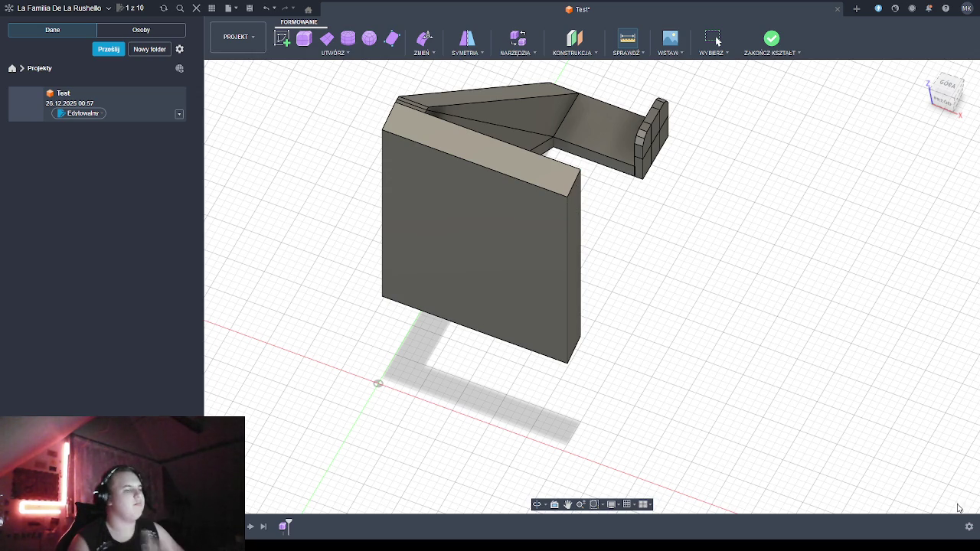
click(470, 265)
right_drag(532, 234, 470, 262)
drag(490, 234, 484, 229)
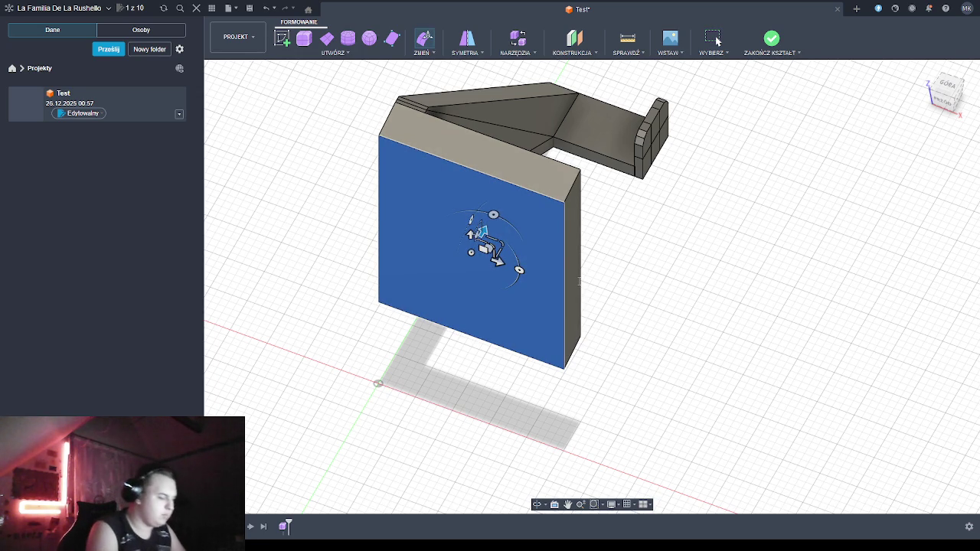
key(ctrl+z)
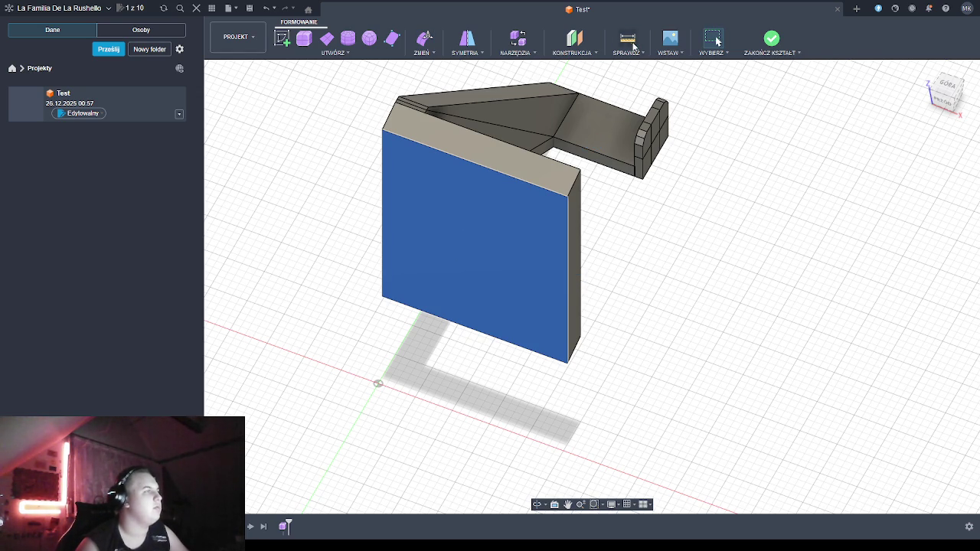
click(642, 217)
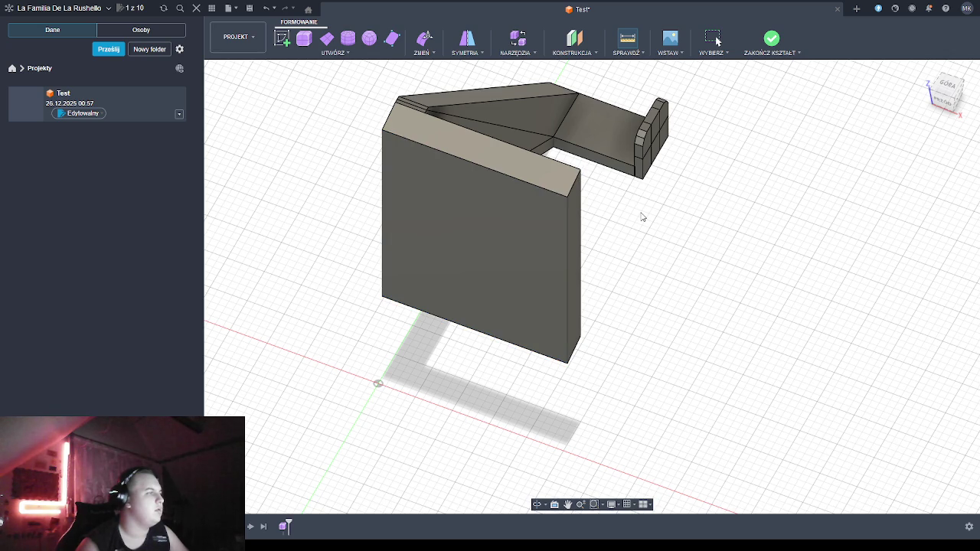
click(581, 170)
click(567, 198)
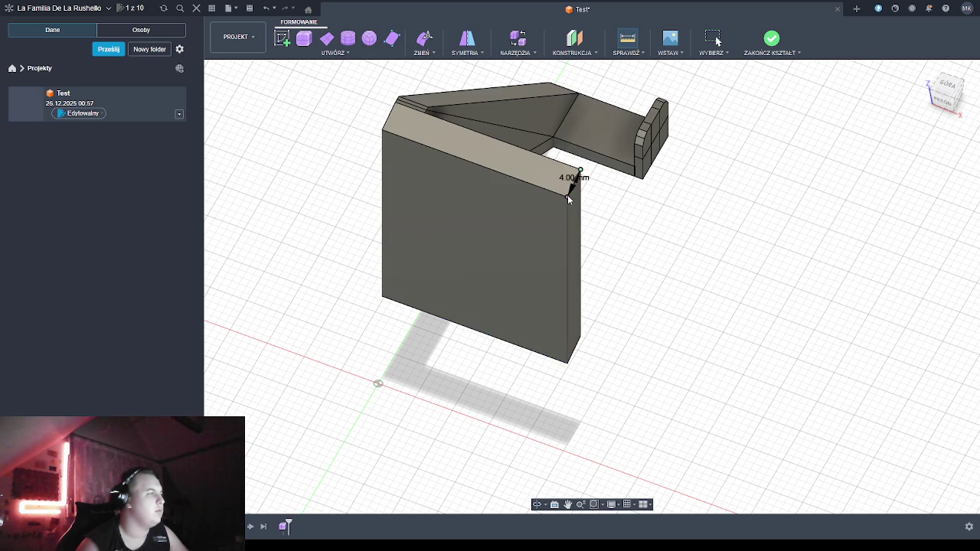
click(398, 99)
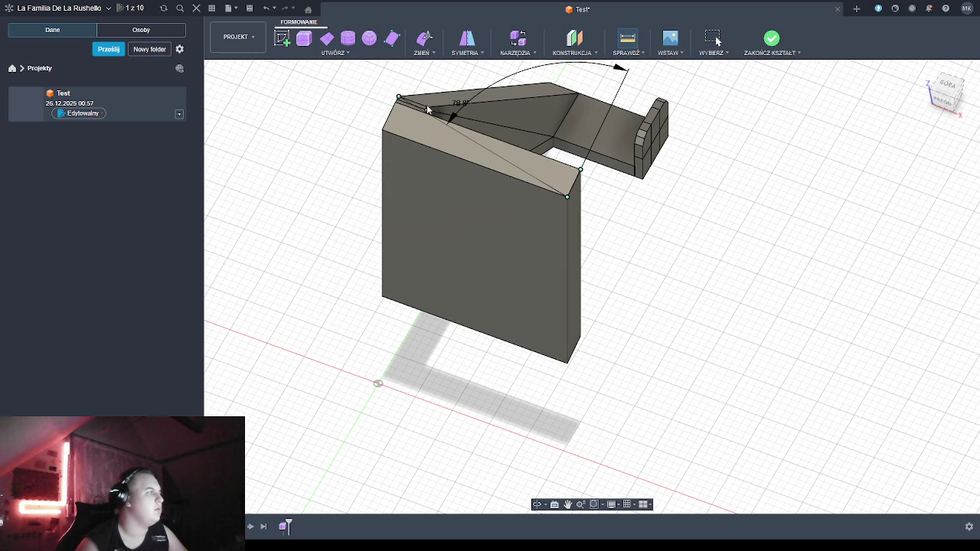
click(650, 212)
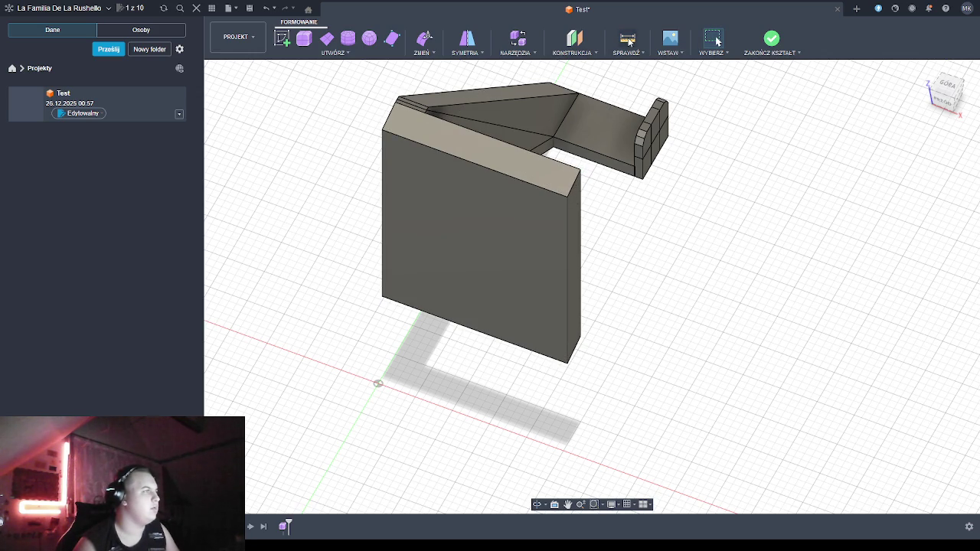
click(429, 108)
key(Escape)
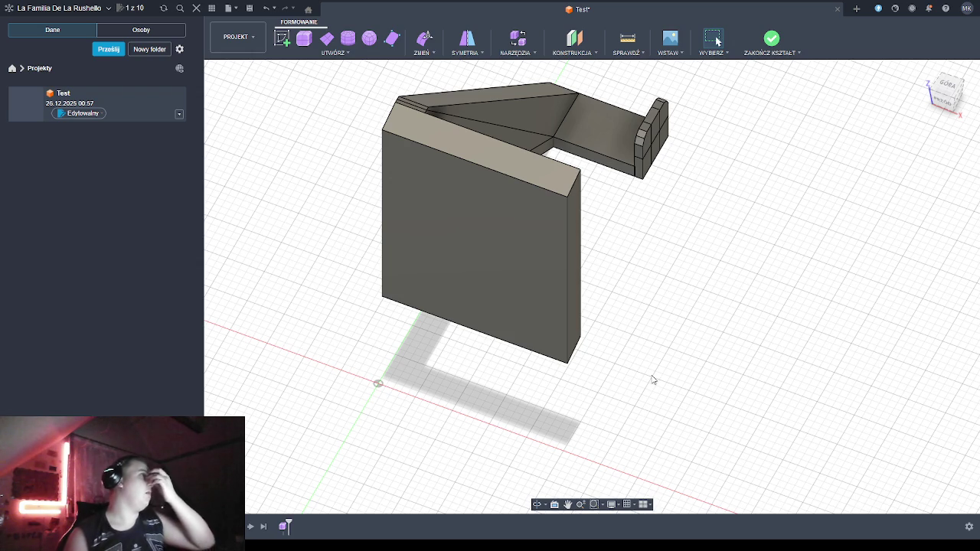
Raise the back plate's front face slightly with Edit Form, then orbit to a side profile
mouse_move(648, 328)
shift+middle_down()
mouse_move(647, 271)
mouse_move(579, 257)
mouse_move(573, 291)
mouse_move(587, 252)
mouse_move(602, 265)
mouse_move(632, 262)
shift+middle_up()
mouse_move(633, 261)
shift+middle_down()
mouse_move(730, 275)
mouse_move(780, 268)
mouse_move(727, 282)
mouse_move(612, 260)
mouse_move(704, 271)
mouse_move(663, 263)
mouse_move(636, 235)
shift+middle_up()
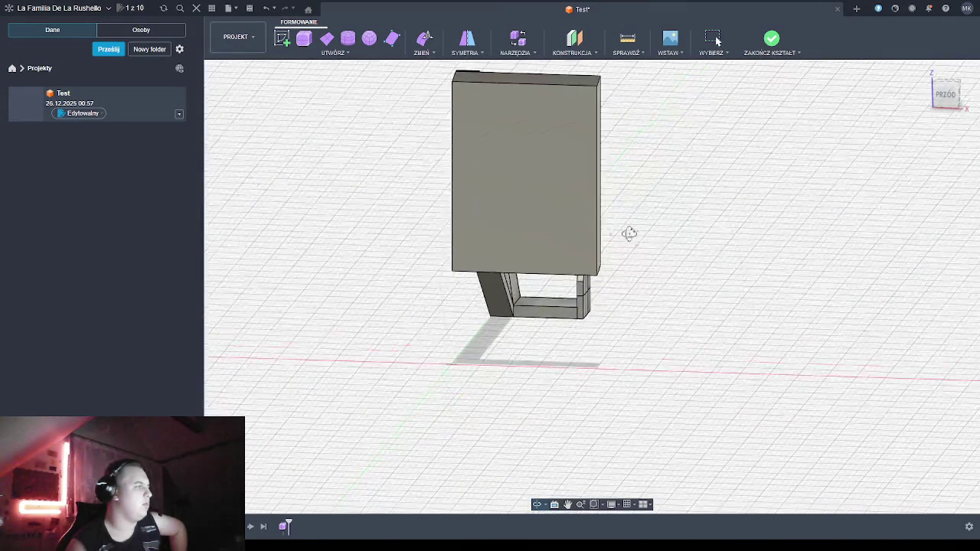
click(524, 183)
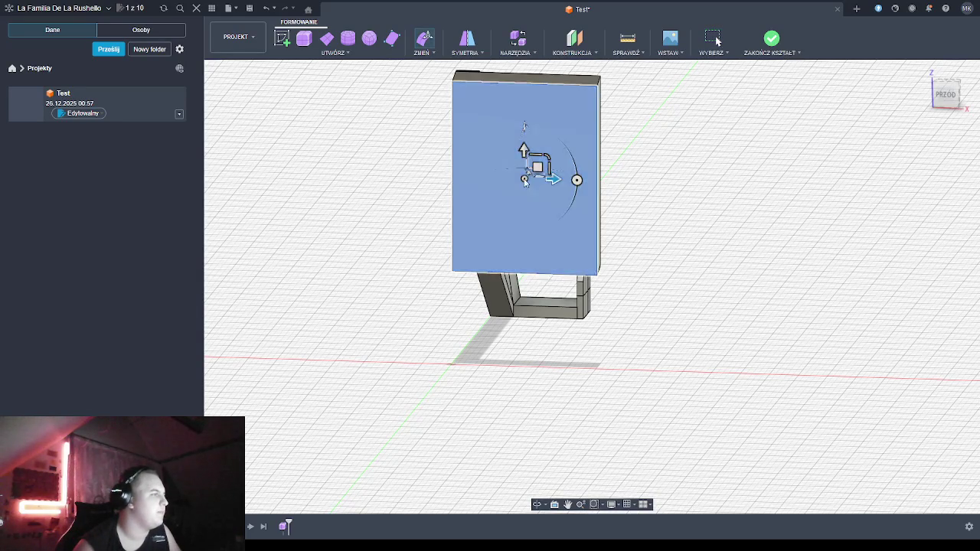
drag(524, 148, 525, 146)
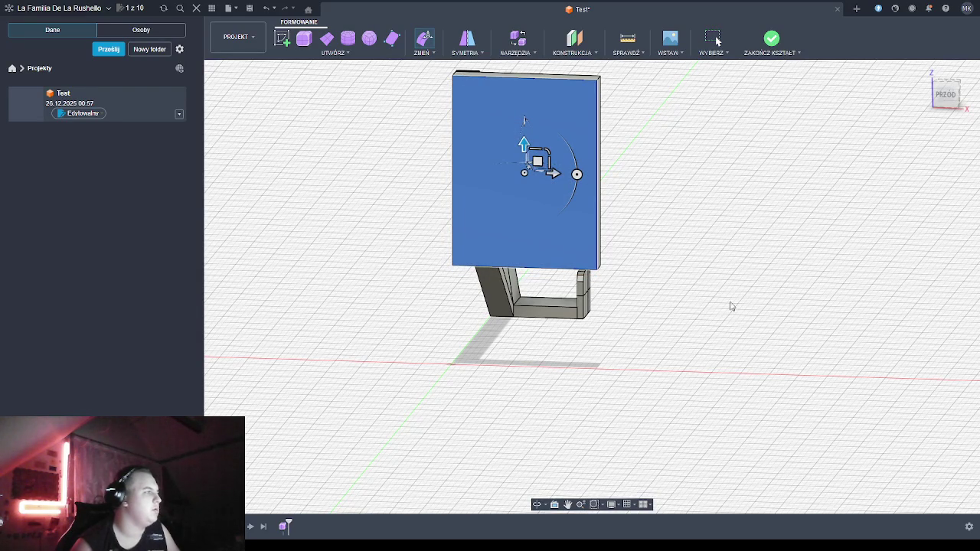
key(Escape)
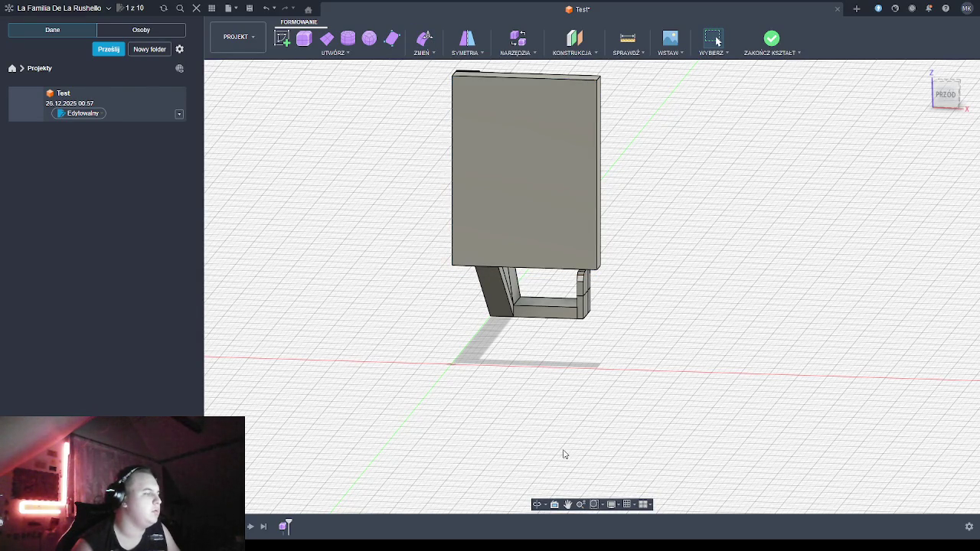
shift+middle_drag(597, 344, 507, 339)
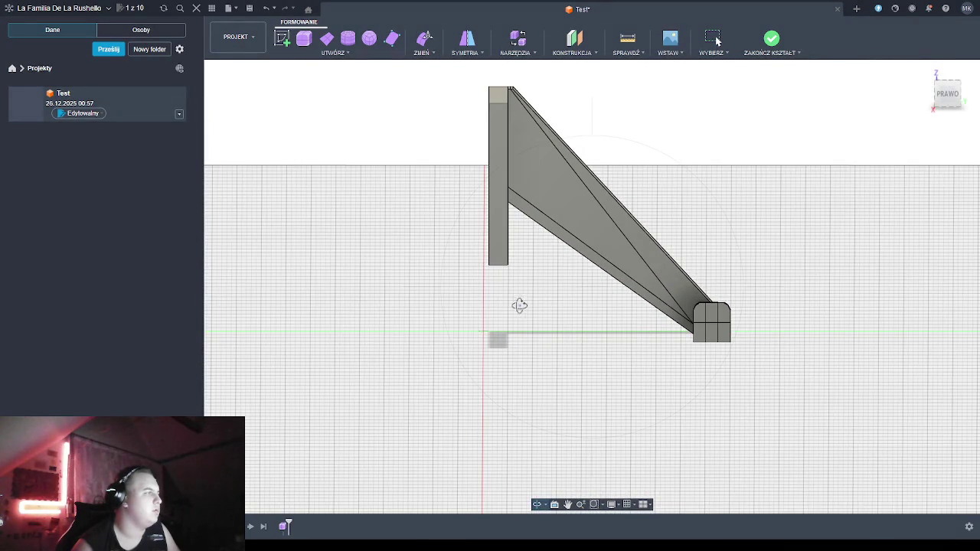
mouse_move(520, 302)
shift+middle_down()
mouse_move(435, 322)
mouse_move(461, 296)
mouse_move(531, 313)
mouse_move(503, 329)
mouse_move(490, 314)
shift+middle_up()
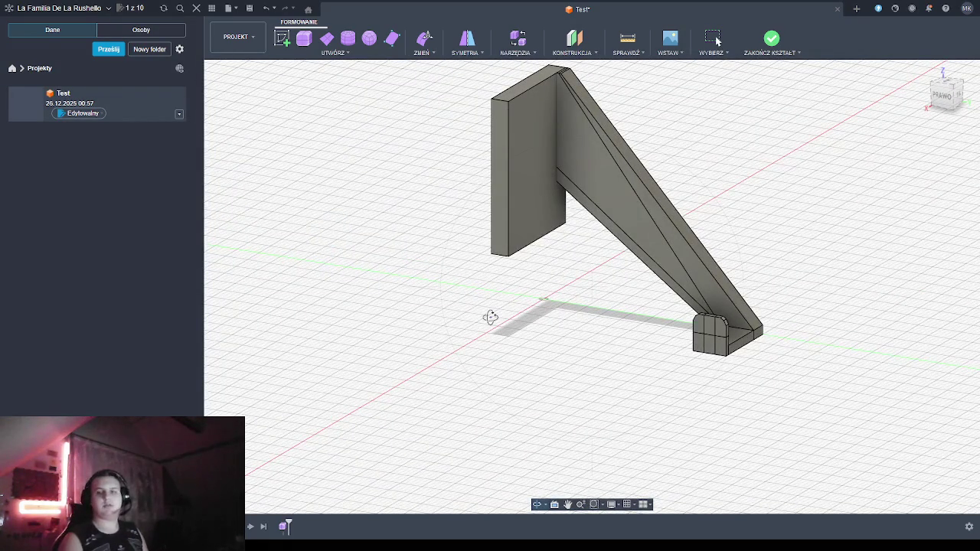
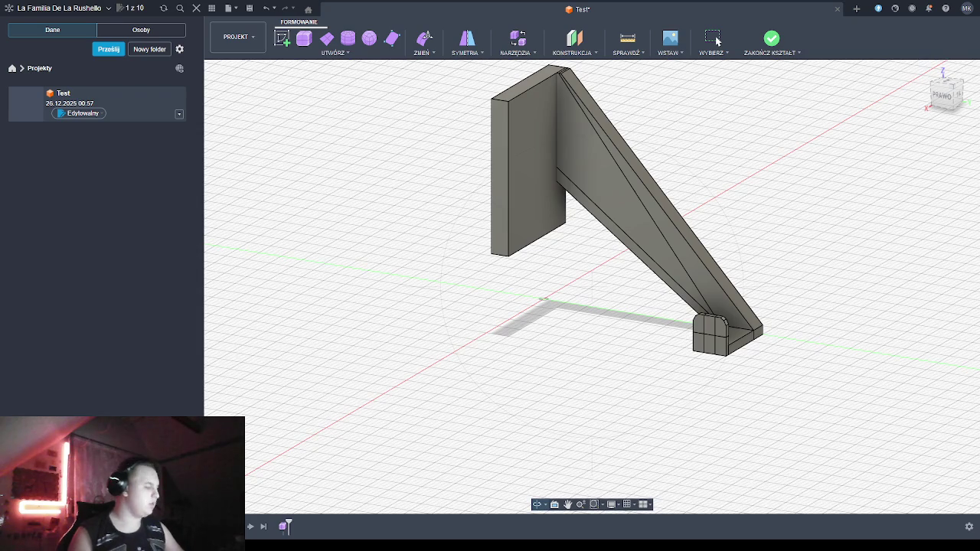
Pan over the mount base and save the Test mirror design with Ctrl+S
middle_drag(563, 502, 584, 404)
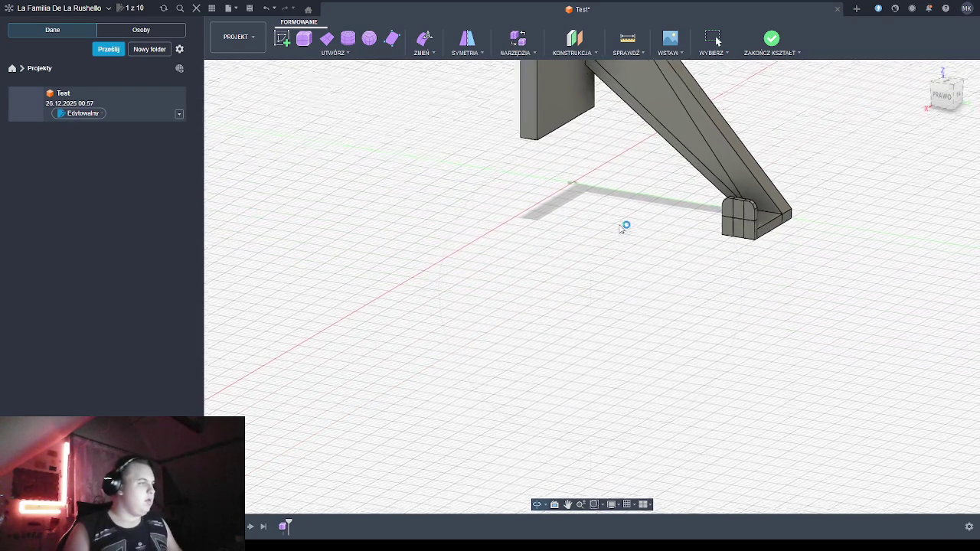
middle_drag(623, 225, 569, 277)
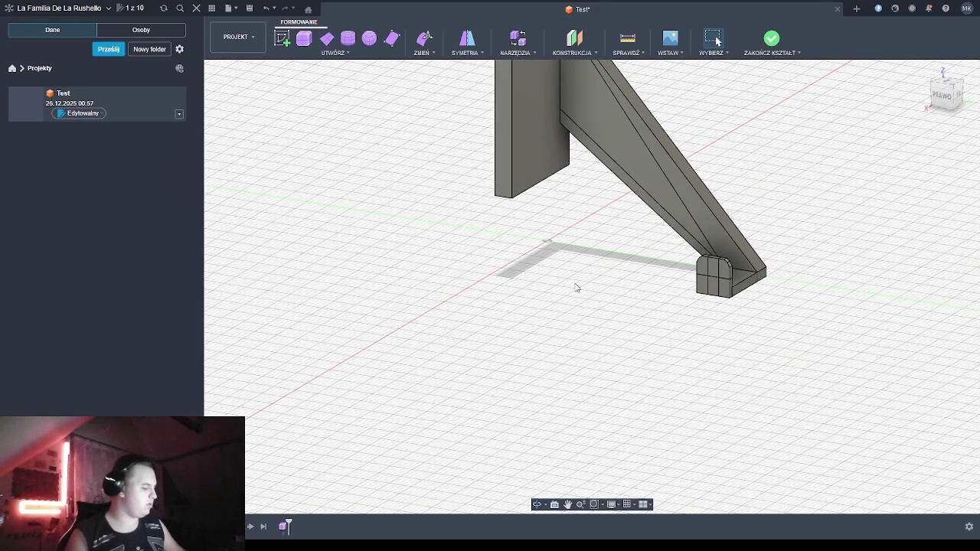
key(ctrl+s)
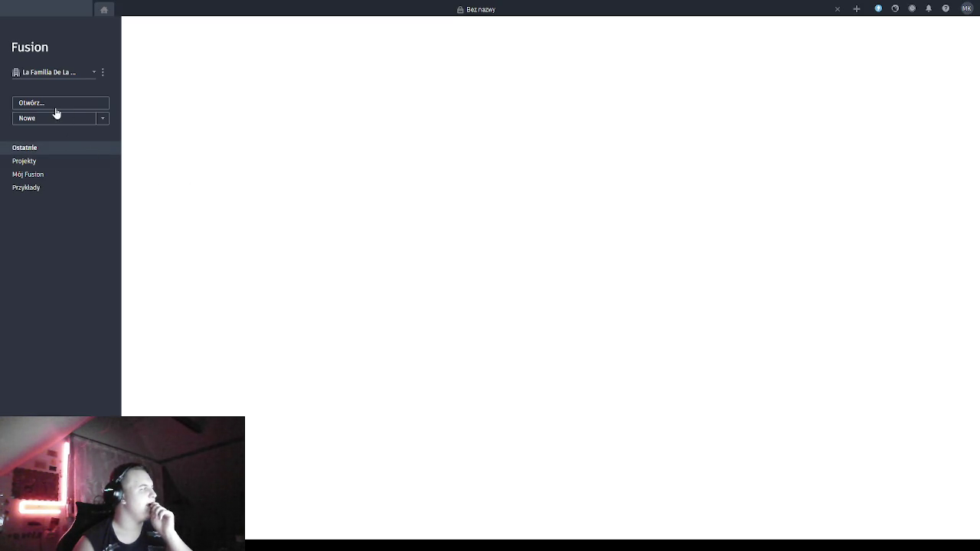
Open the Test design from the Ostatnie (Recent) files list
click(26, 153)
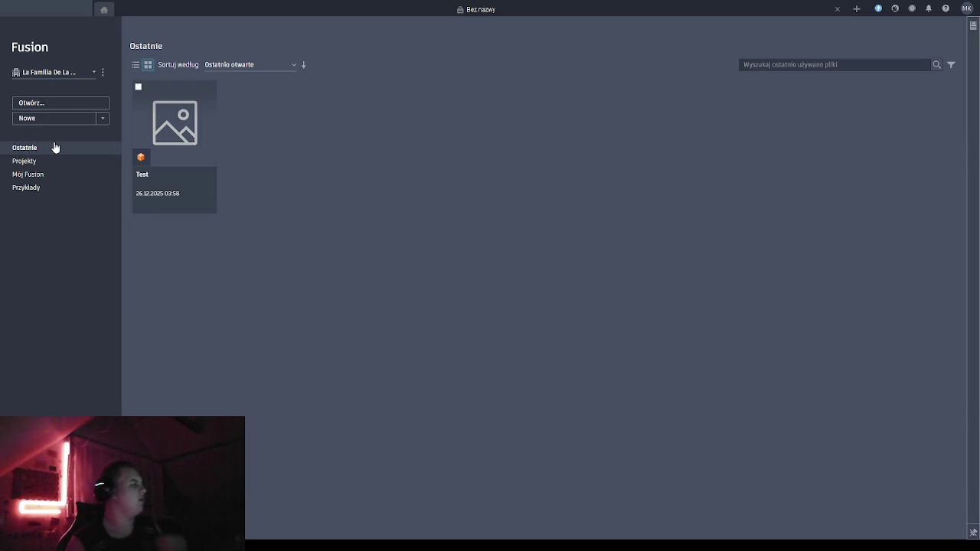
click(182, 127)
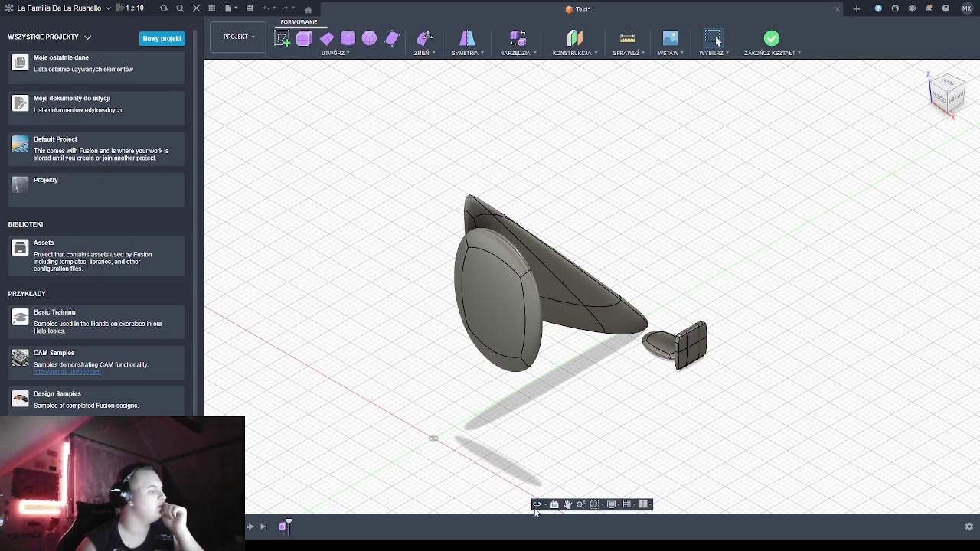
Box-select all mirror bodies, toggle box display, deselect, and Finish Form for smooth bodies
click(536, 503)
drag(528, 459, 410, 430)
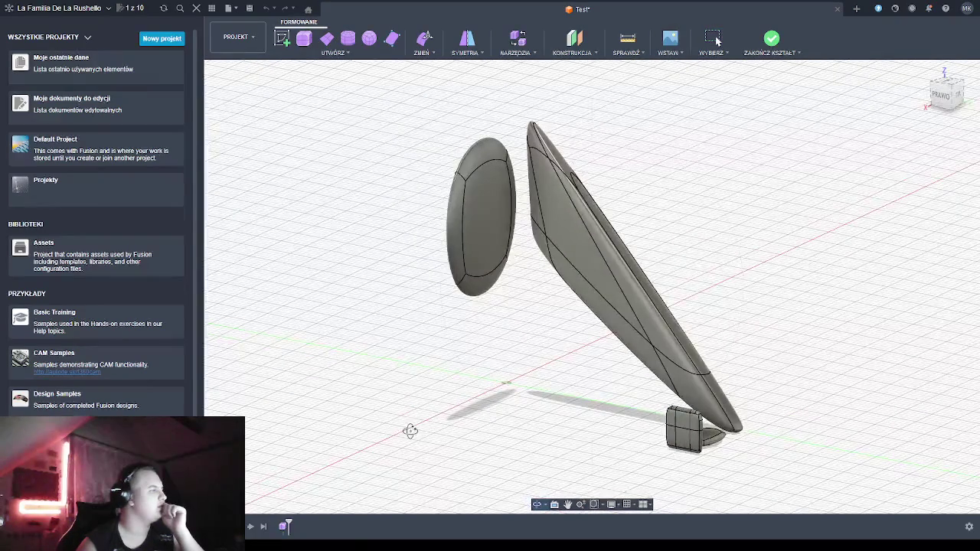
key(Escape)
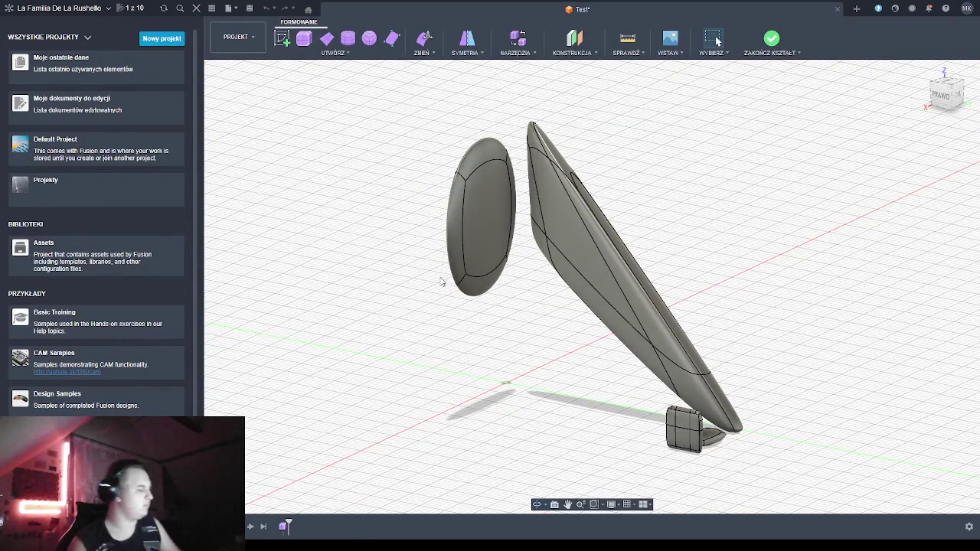
drag(388, 92, 813, 491)
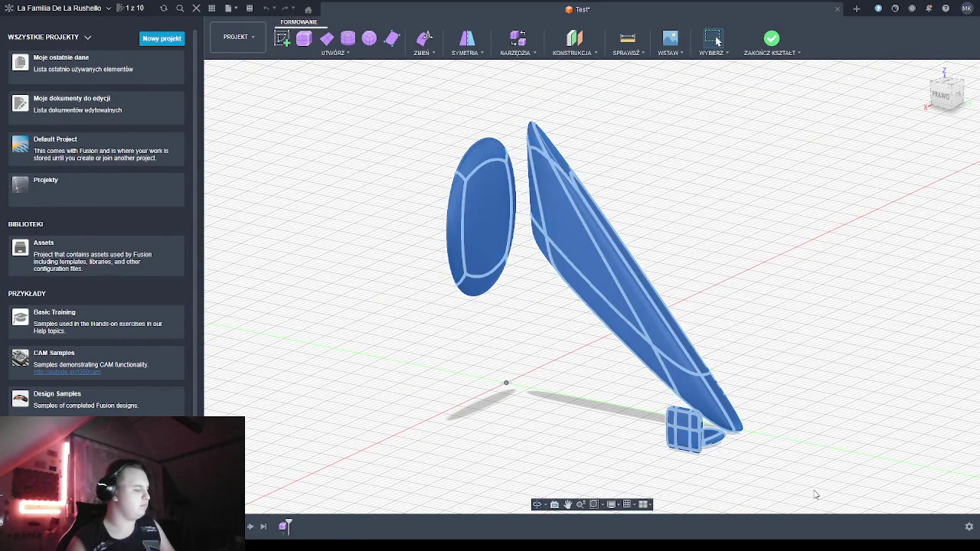
key(alt+1)
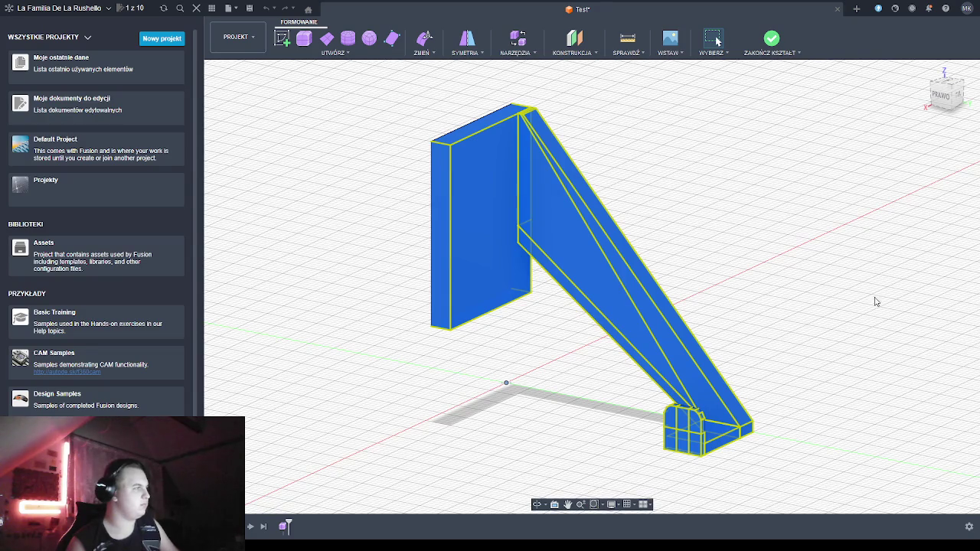
click(814, 224)
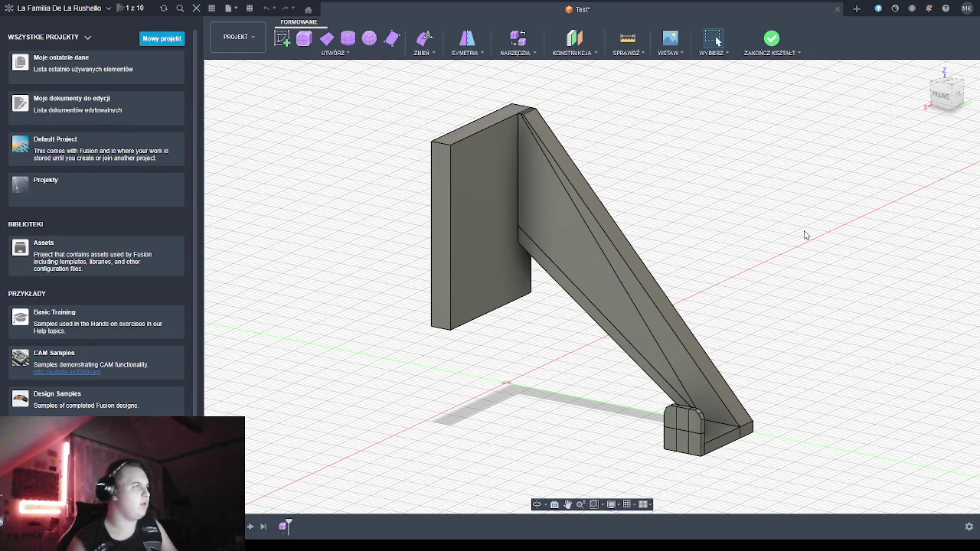
click(774, 54)
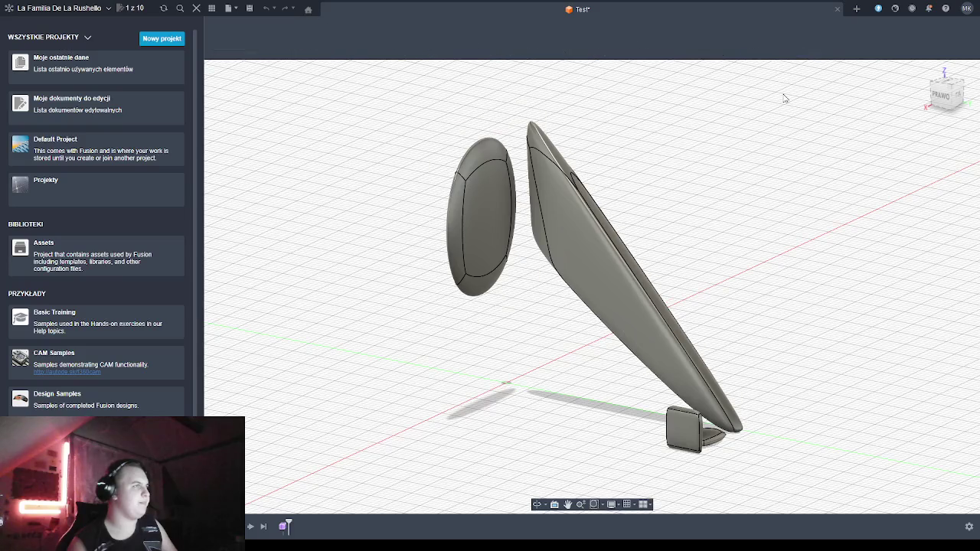
drag(416, 105, 859, 468)
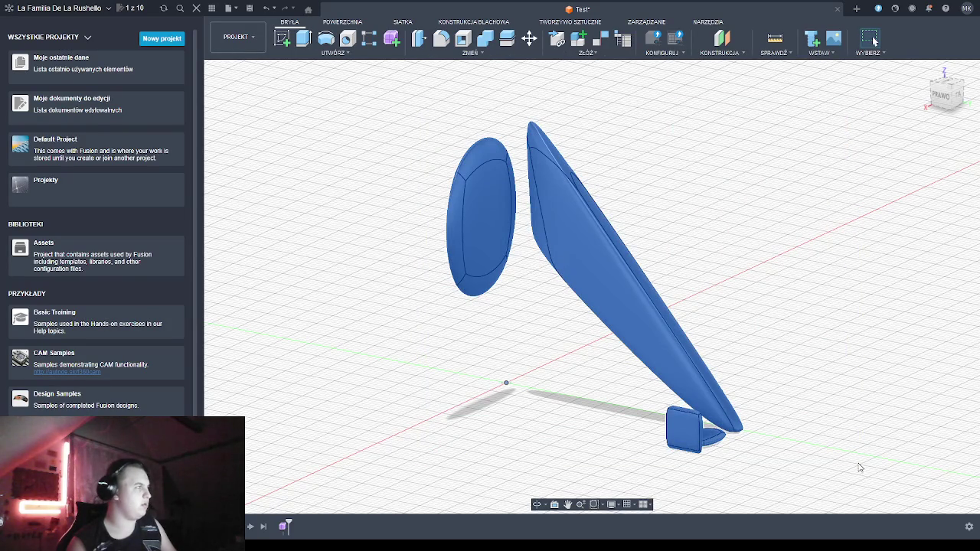
drag(440, 155, 866, 511)
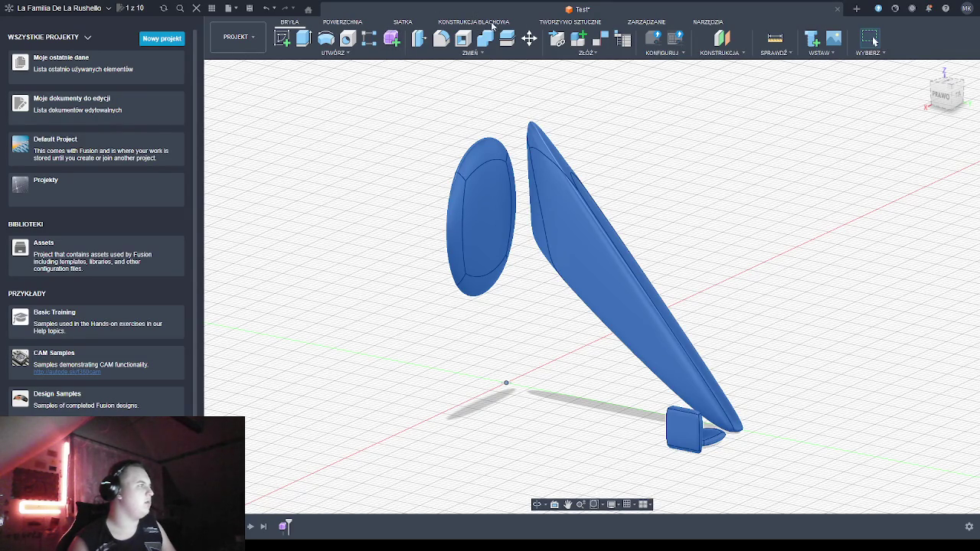
click(548, 23)
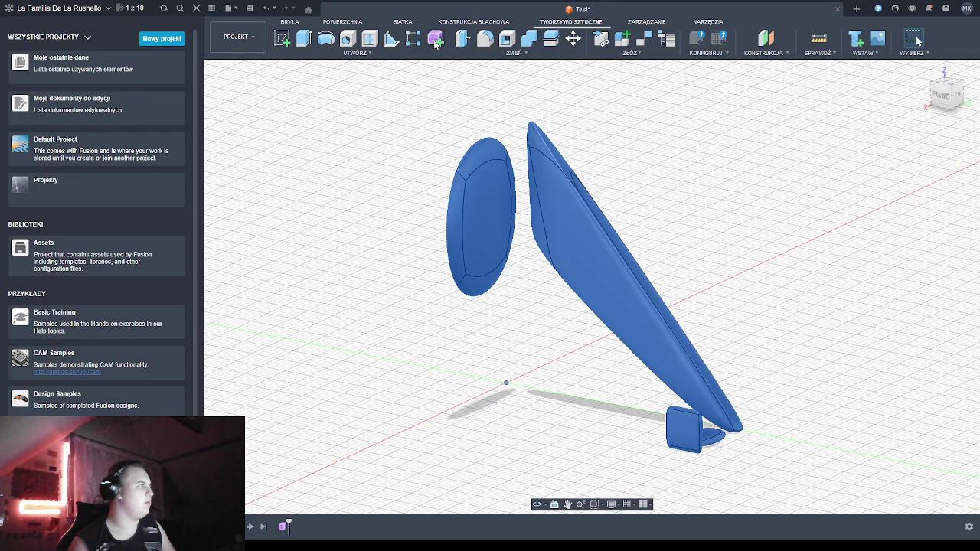
click(704, 22)
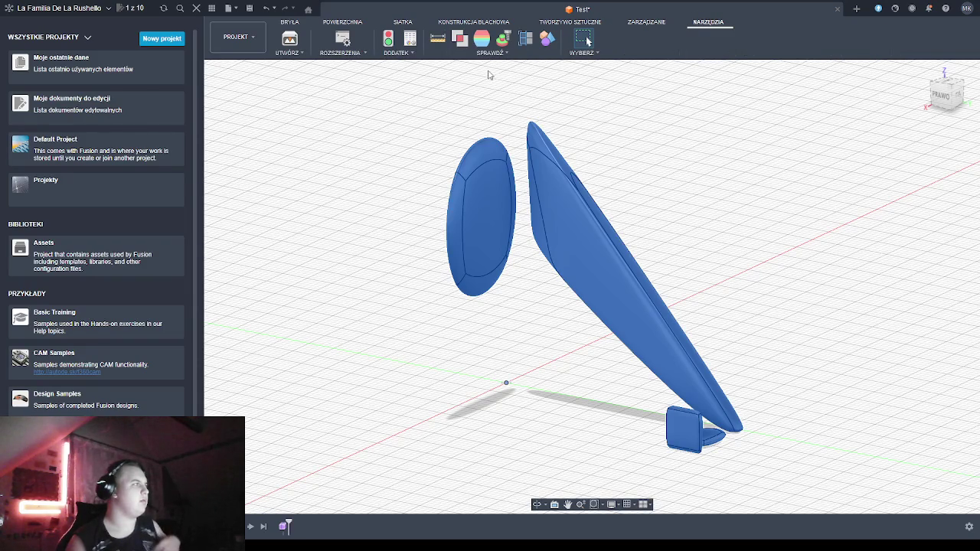
click(348, 21)
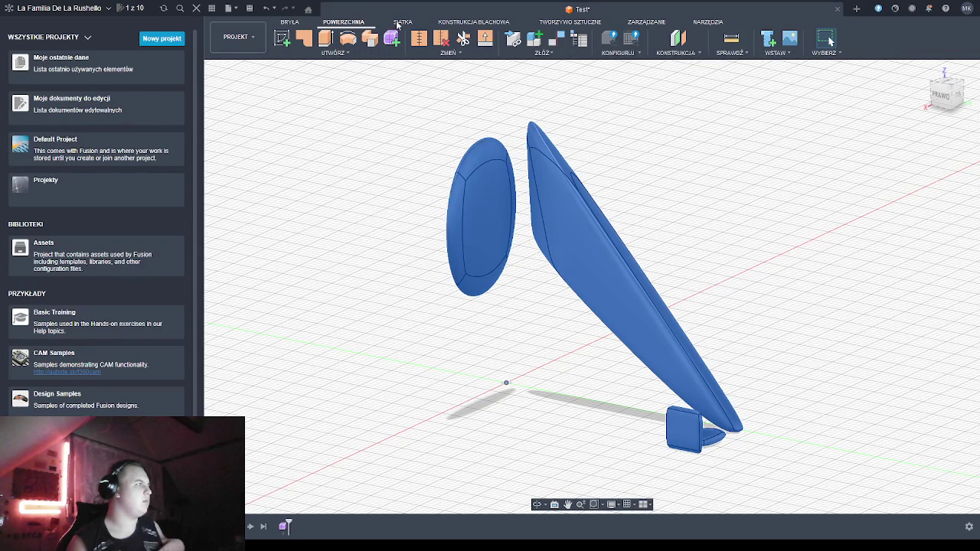
click(401, 23)
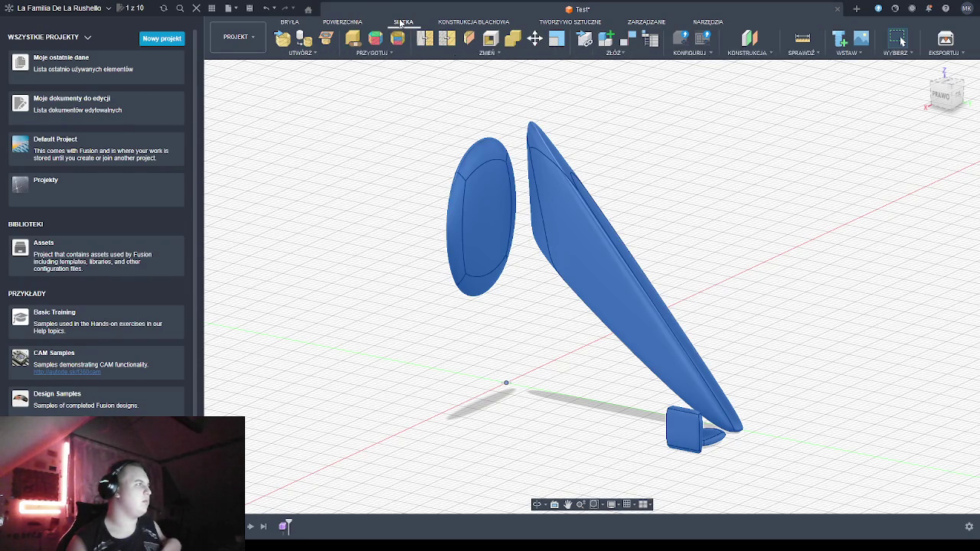
click(490, 245)
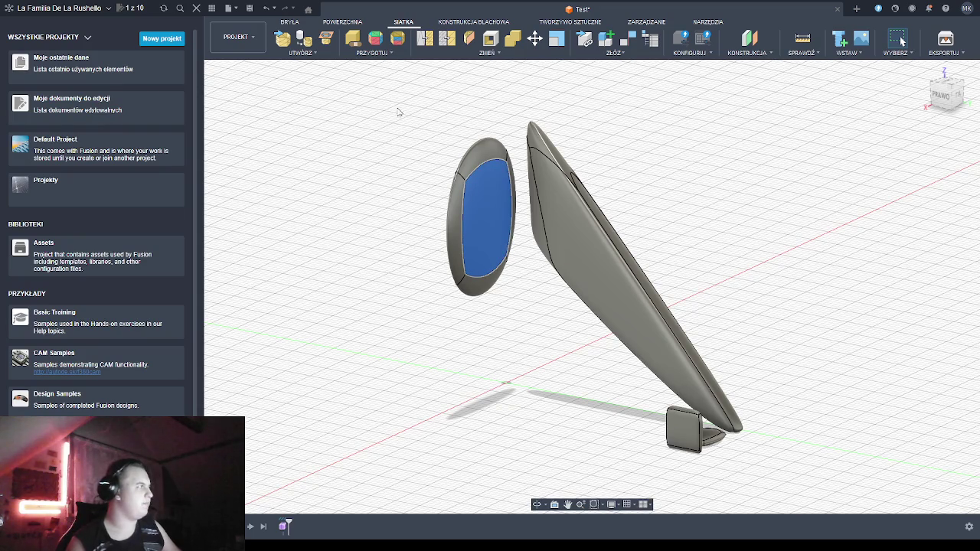
click(289, 22)
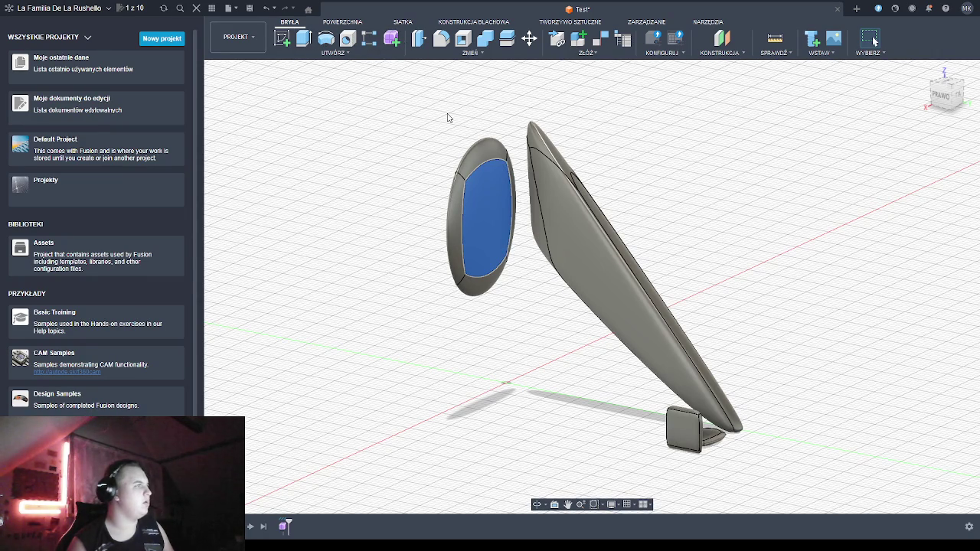
drag(395, 88, 753, 471)
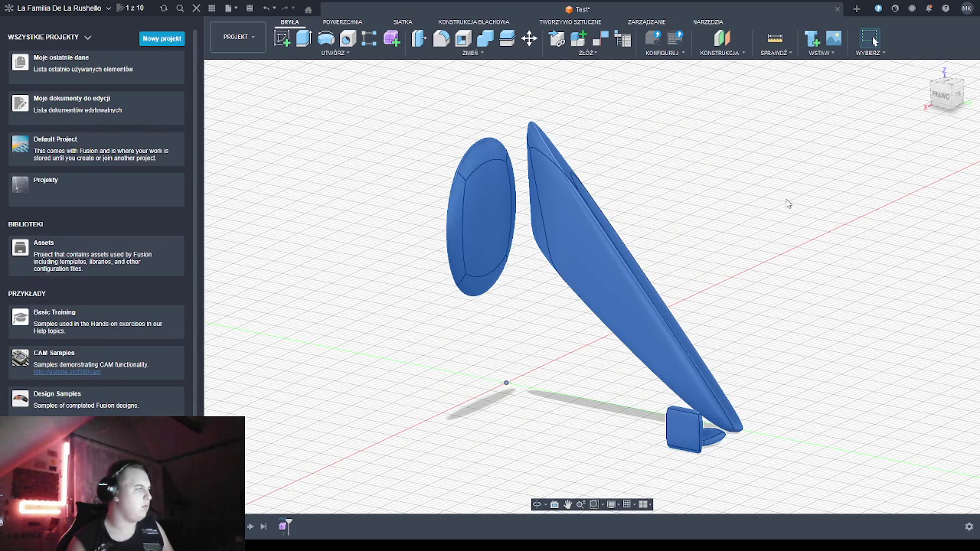
click(743, 153)
click(485, 206)
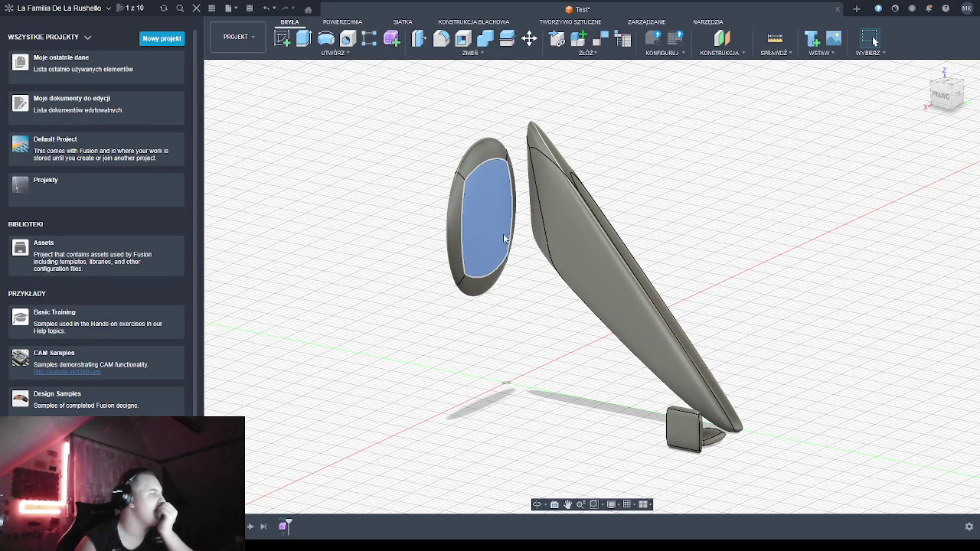
click(470, 272)
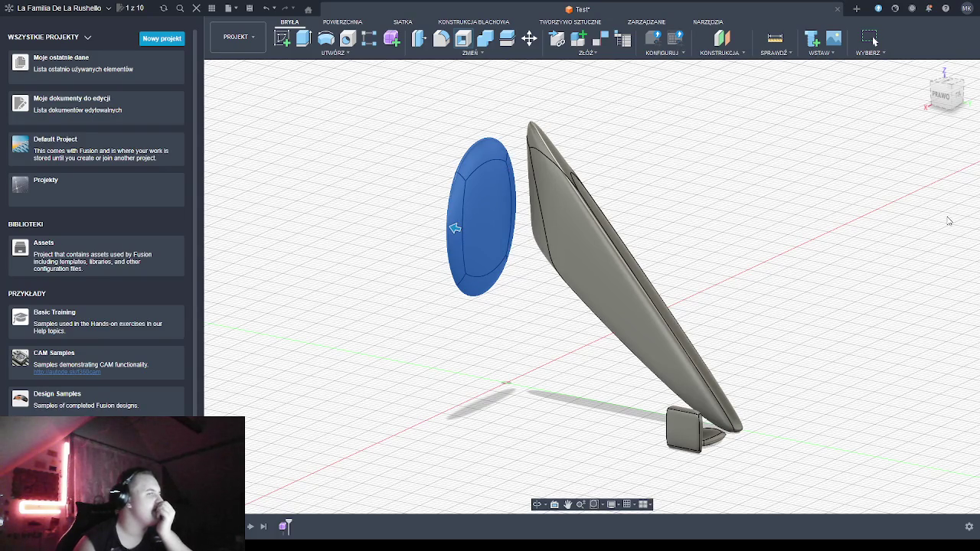
key(Escape)
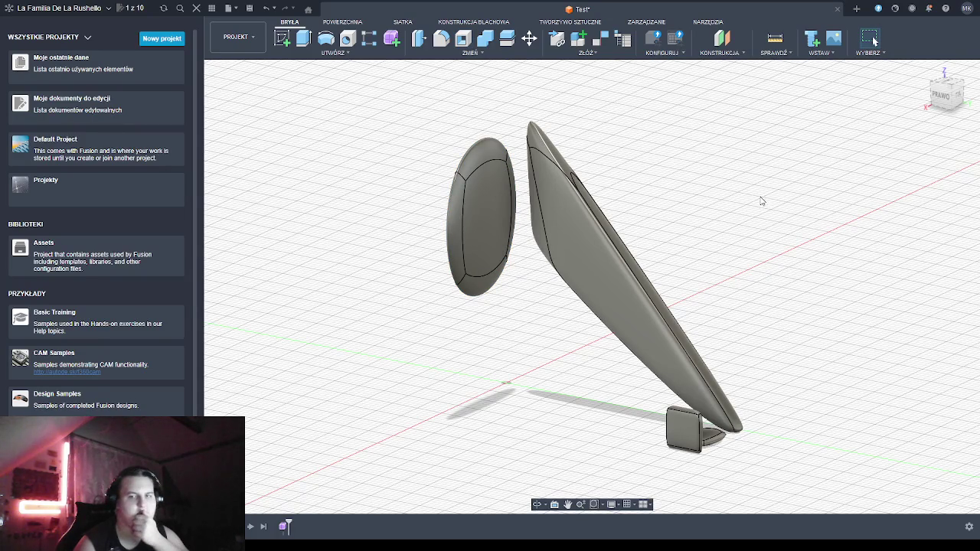
click(486, 222)
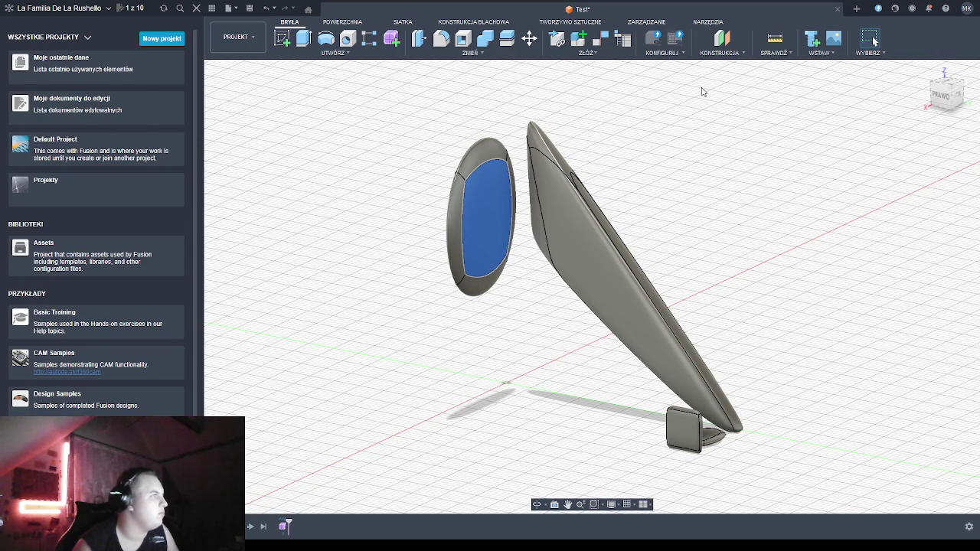
Browse the Plastic, Manage, Utilities and Surface tabs and view the model from the right
click(571, 23)
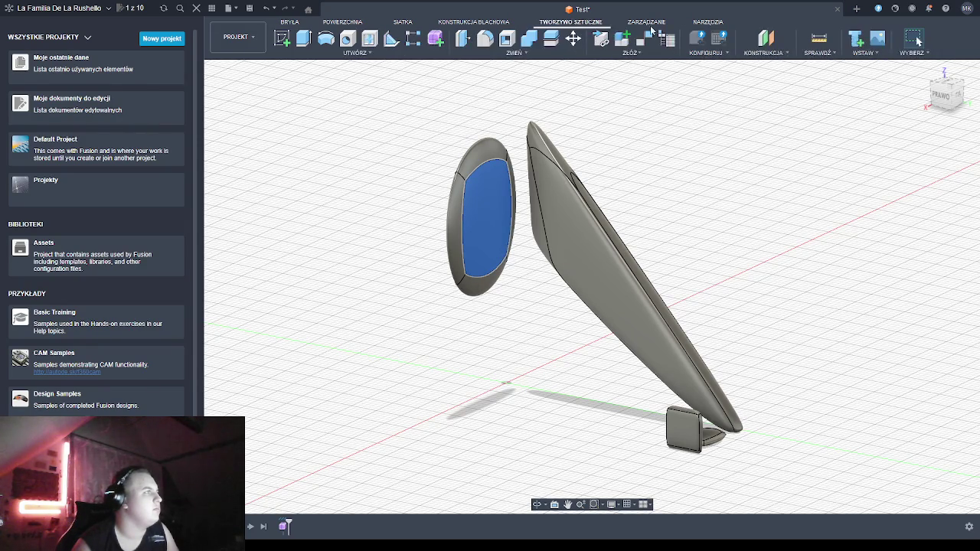
click(658, 24)
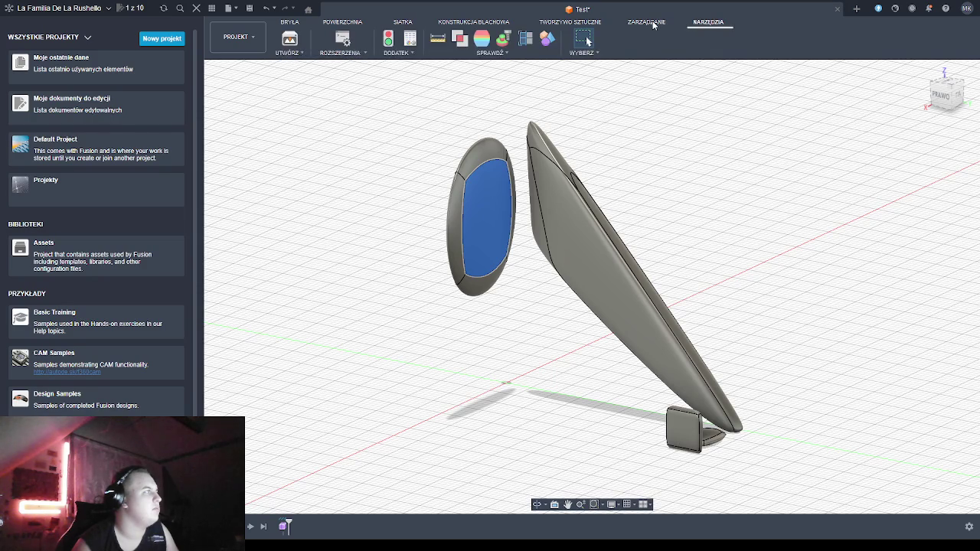
click(705, 24)
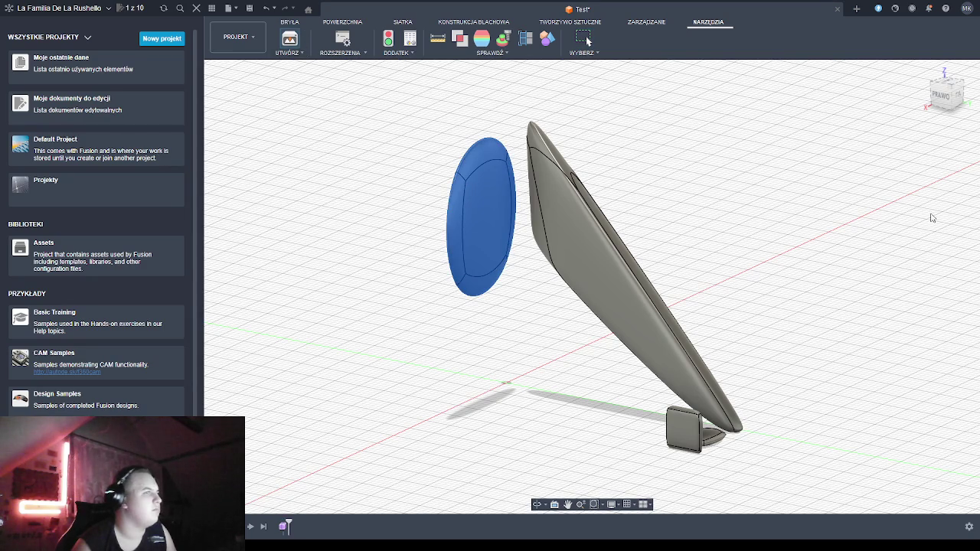
click(949, 222)
click(326, 24)
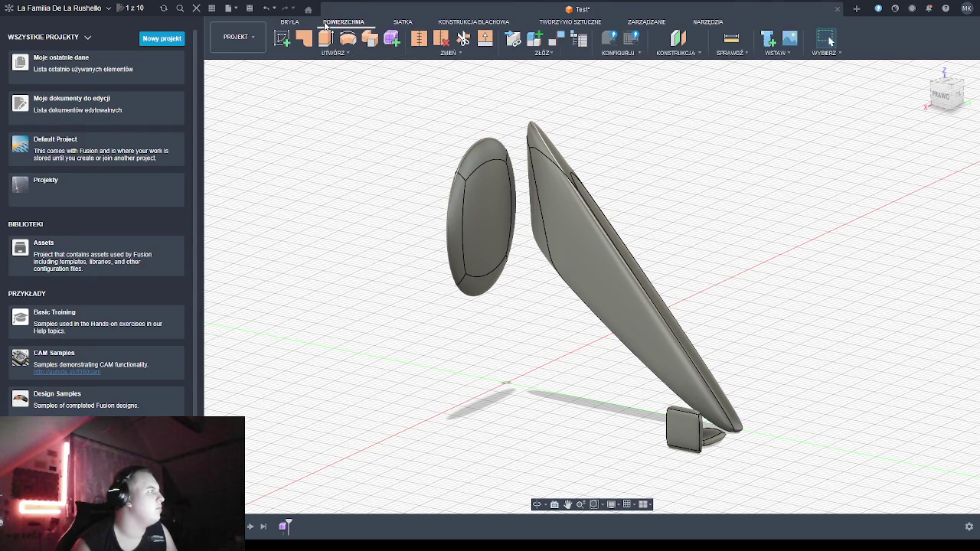
click(575, 23)
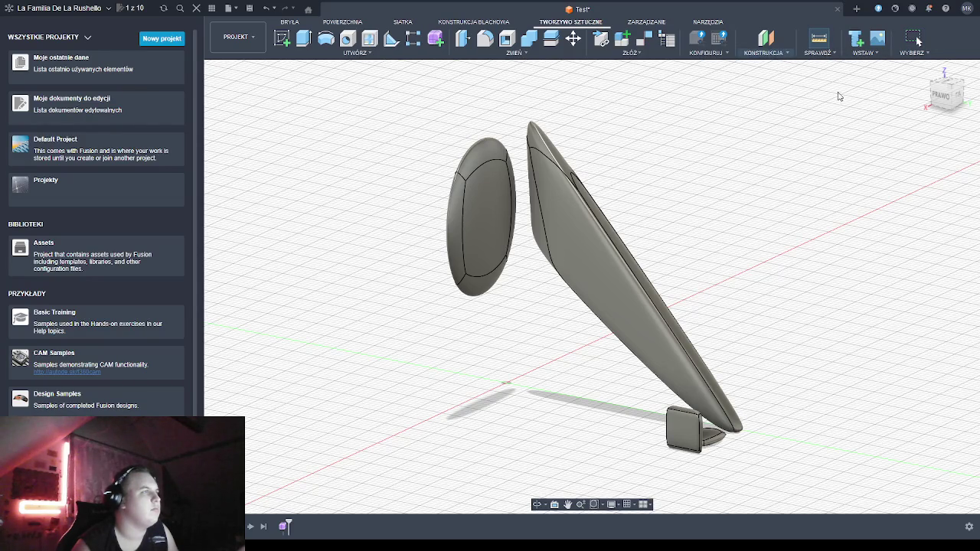
click(940, 98)
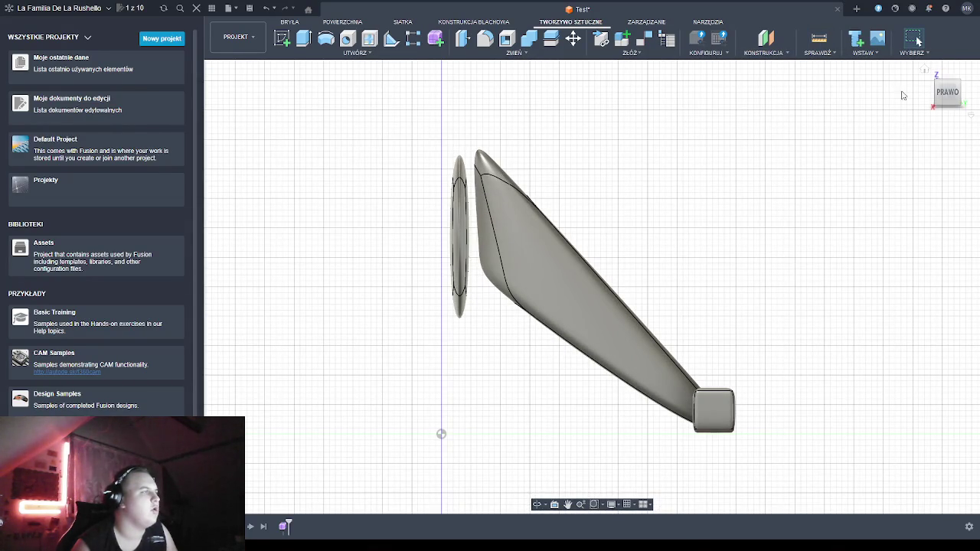
drag(949, 90, 941, 97)
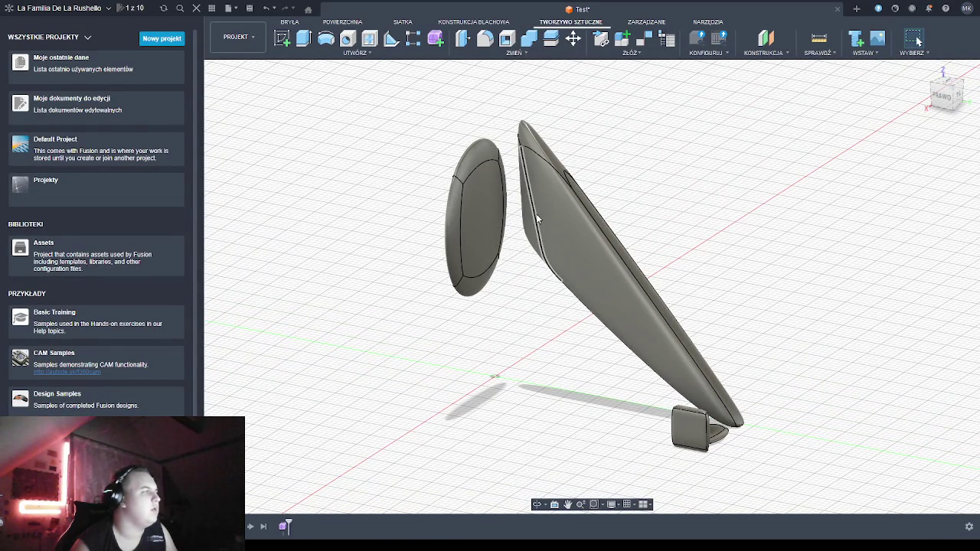
Select the oval part's front face, start and cancel a sketch, then browse the Surface and Plastic tabs
click(467, 216)
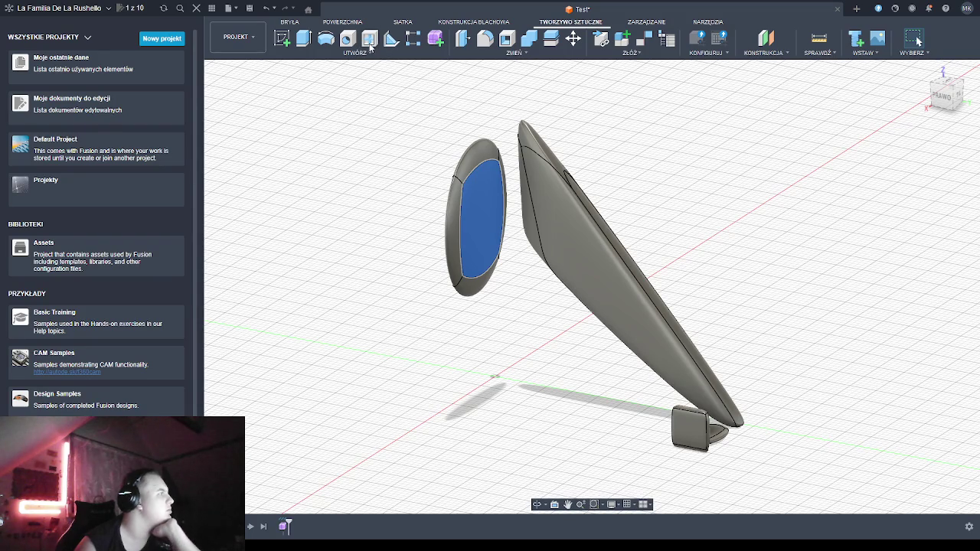
click(283, 40)
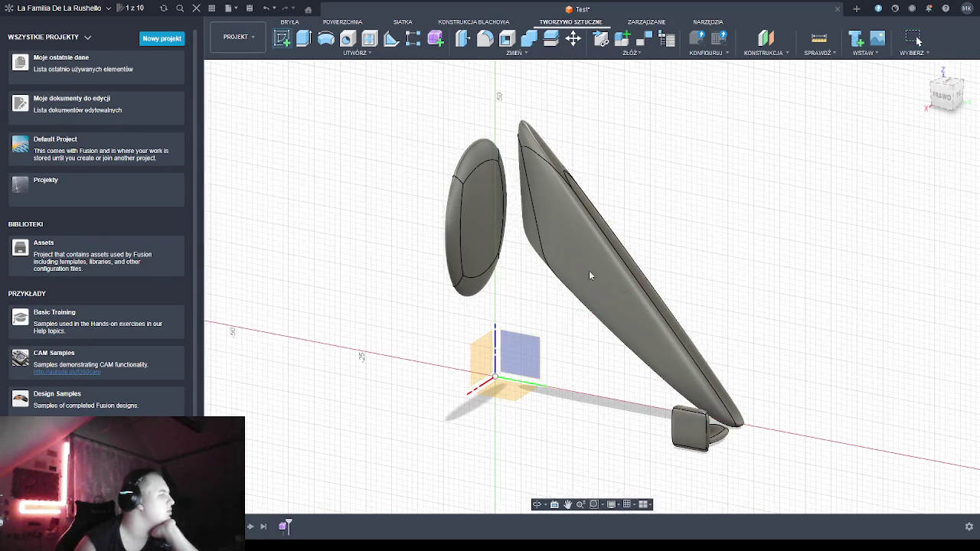
key(Escape)
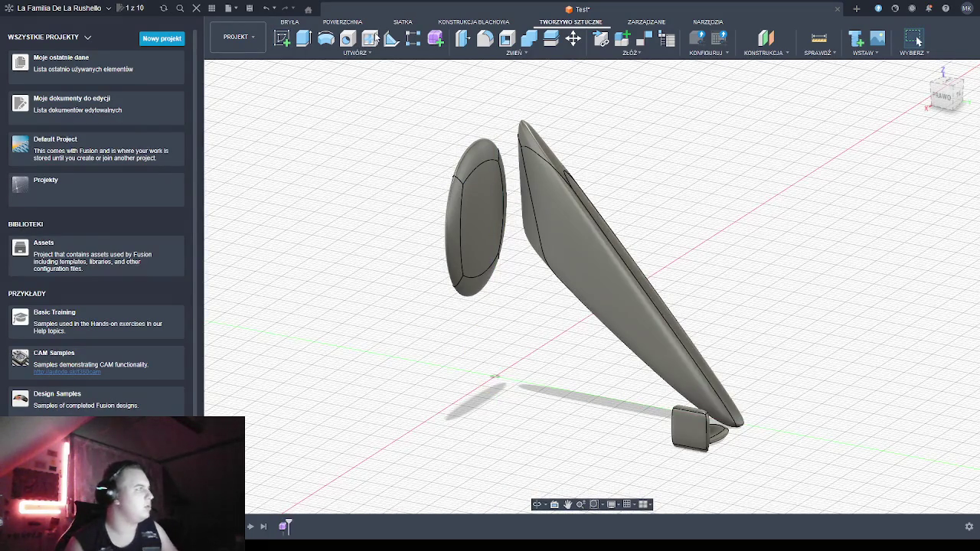
click(343, 22)
click(404, 23)
click(343, 23)
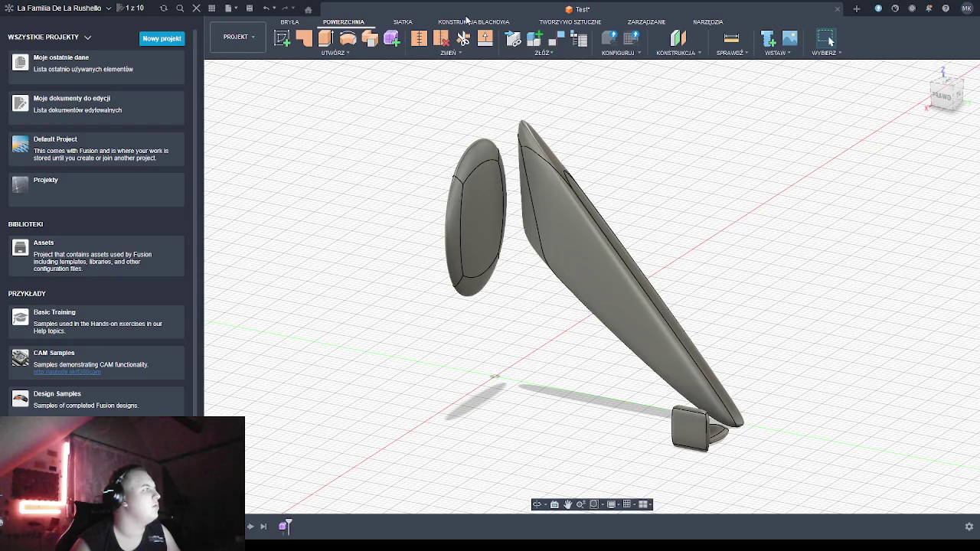
click(557, 23)
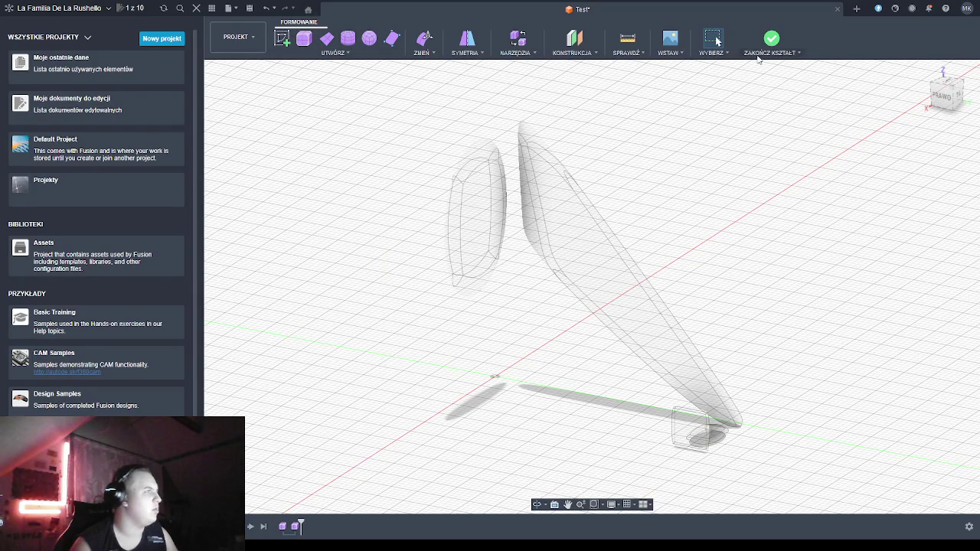
Finish the form, select a face of the long housing body, then clear the selection
click(768, 44)
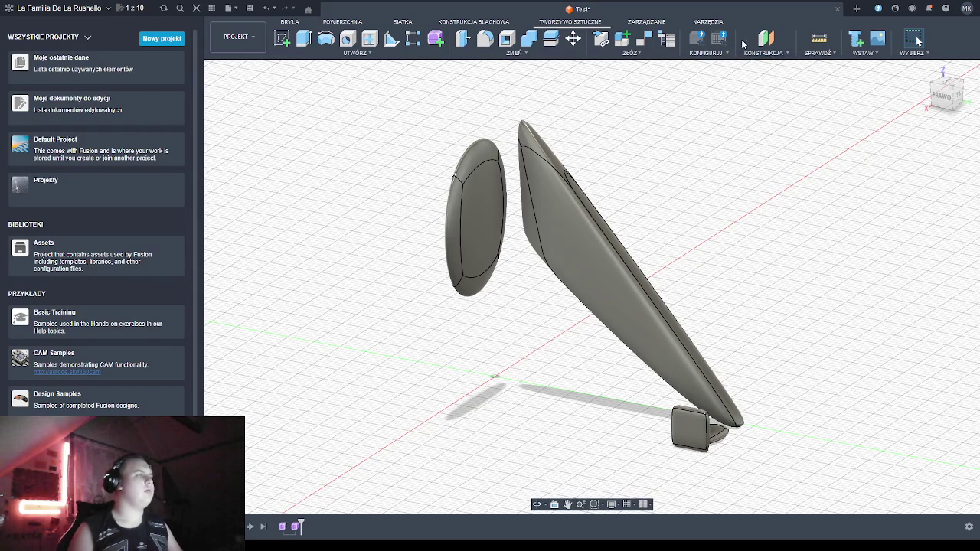
click(701, 22)
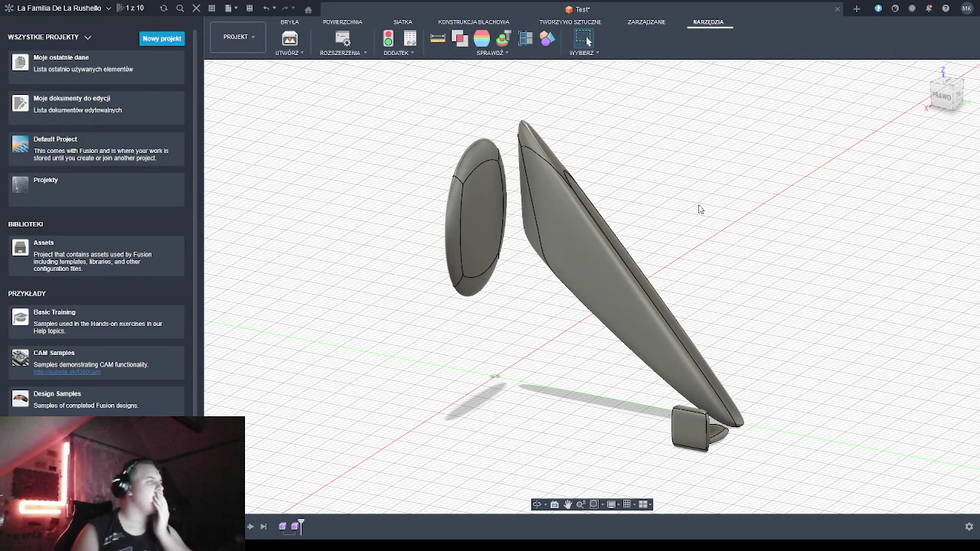
click(587, 266)
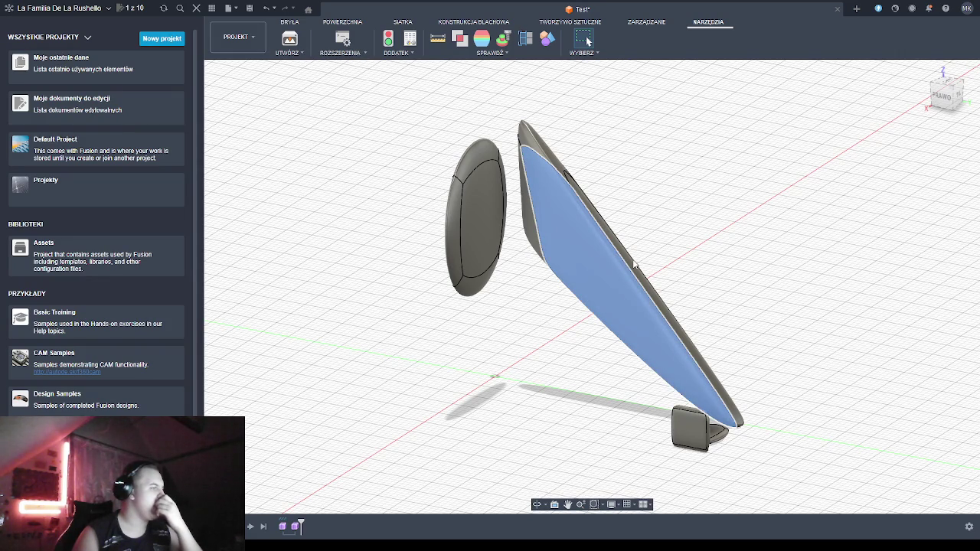
click(567, 22)
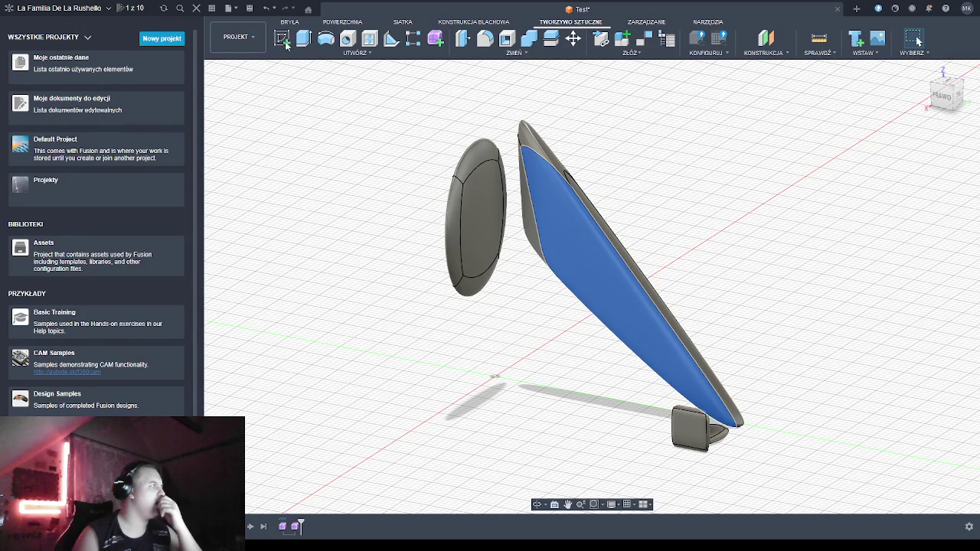
key(Escape)
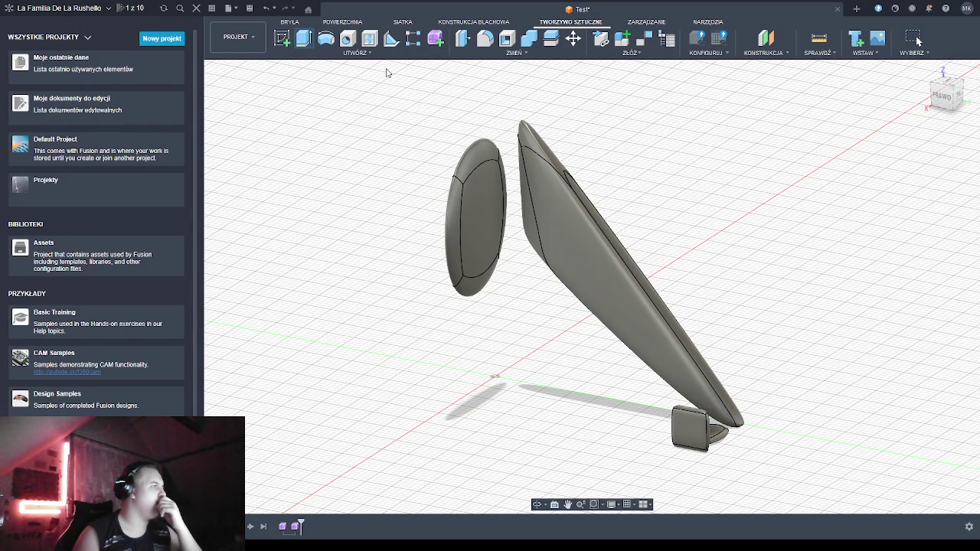
key(Escape)
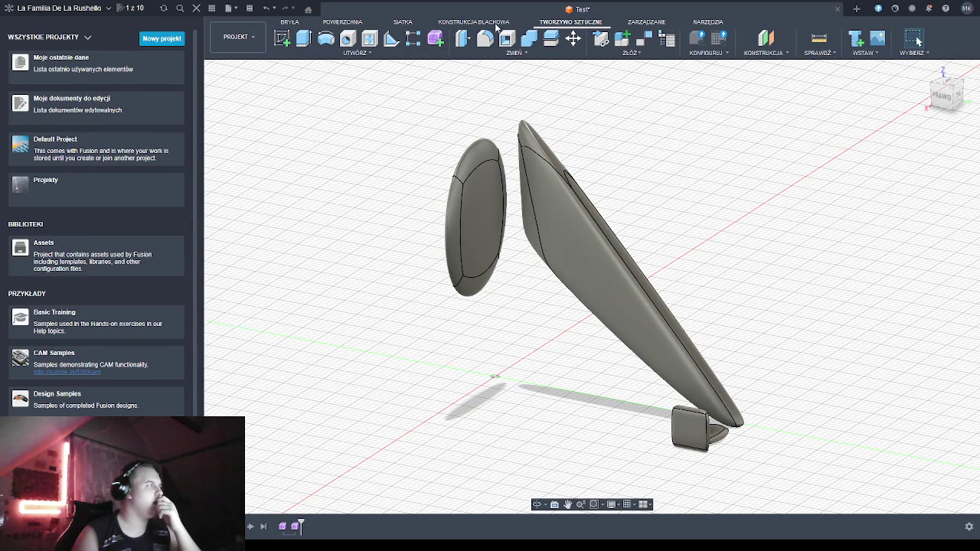
Re-enter Form editing, start a T-spline box, discard it, and finish the form
click(432, 41)
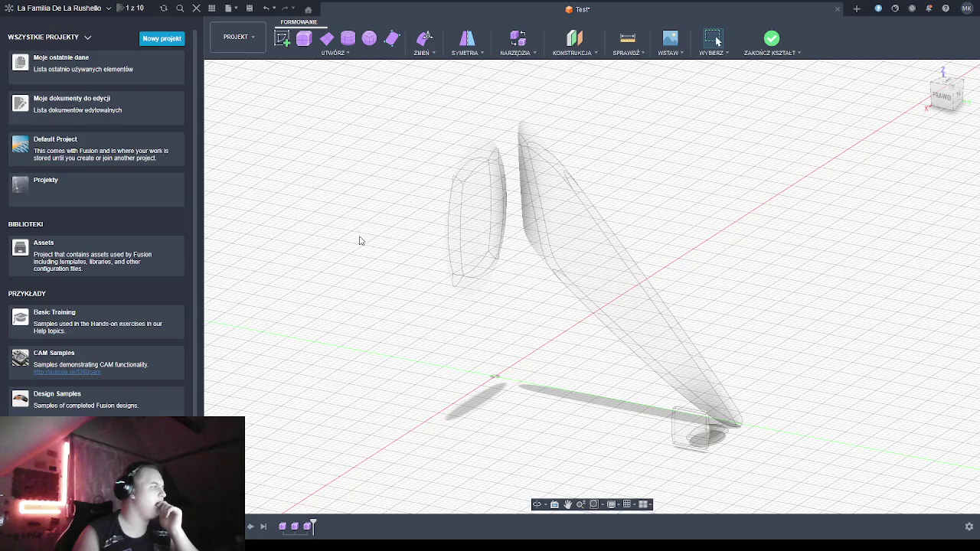
click(304, 40)
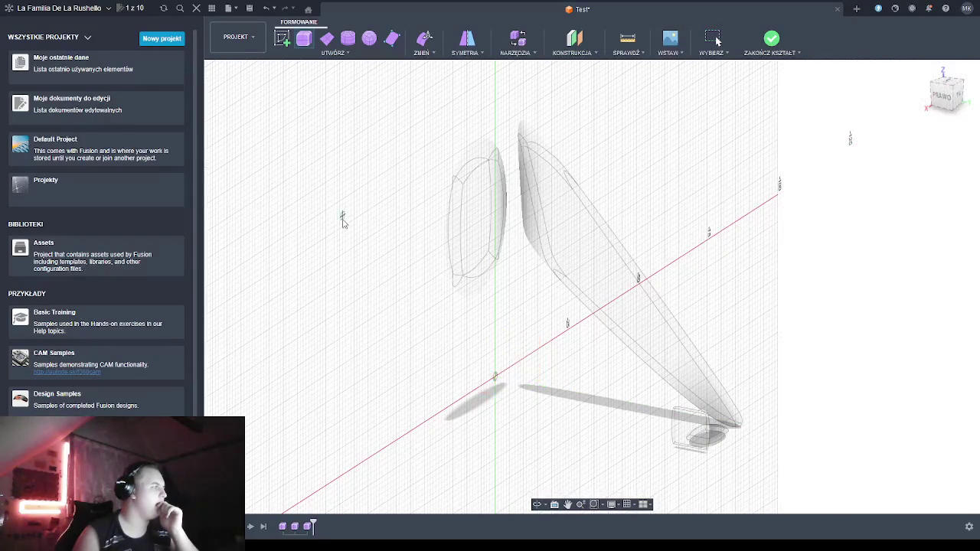
click(357, 282)
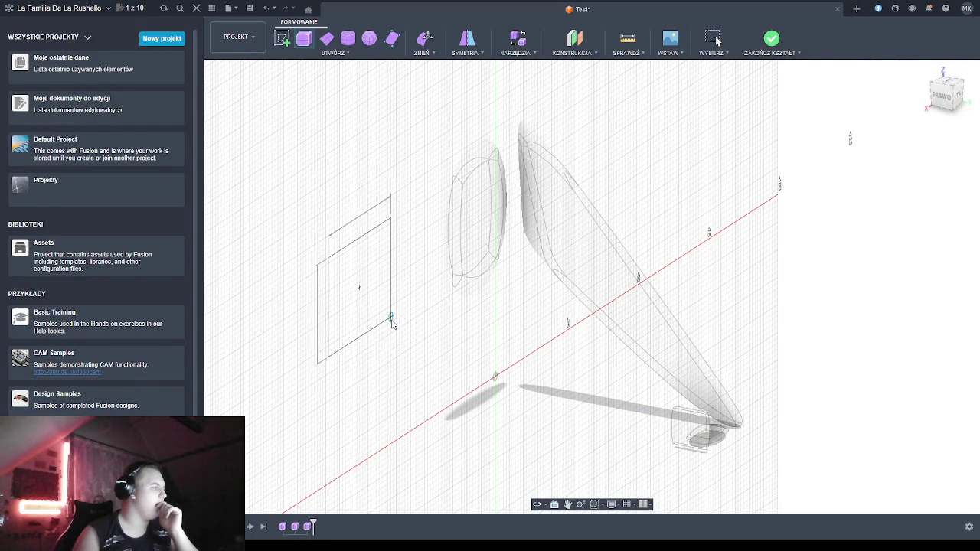
click(404, 346)
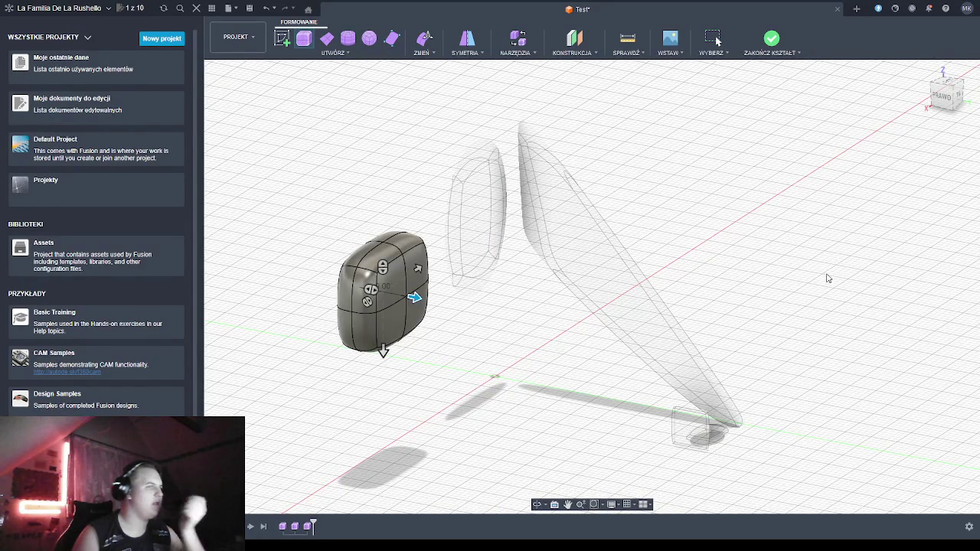
key(Escape)
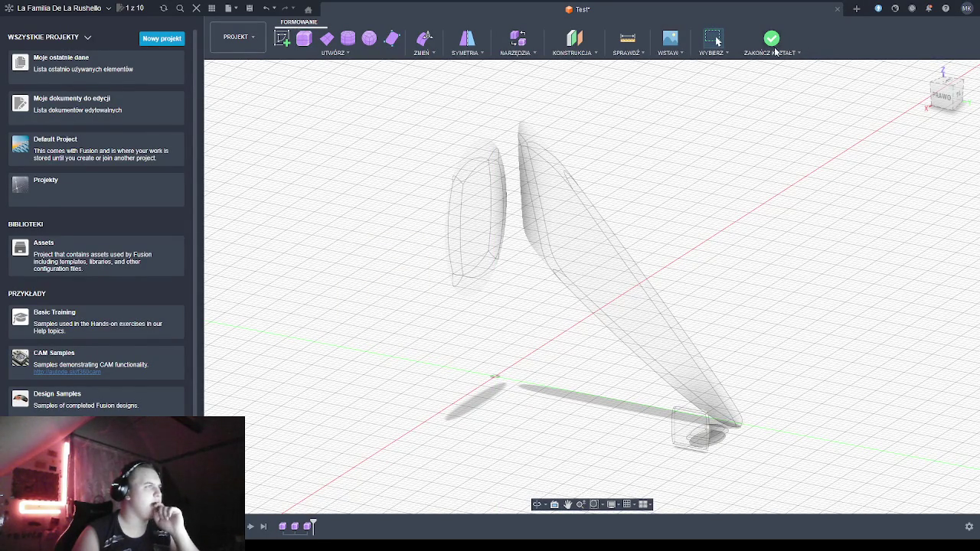
click(772, 43)
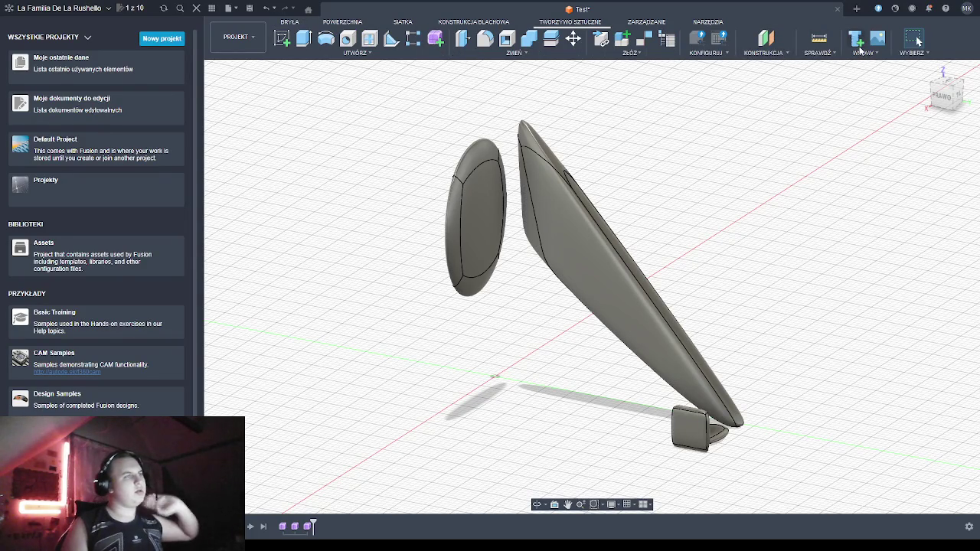
click(708, 22)
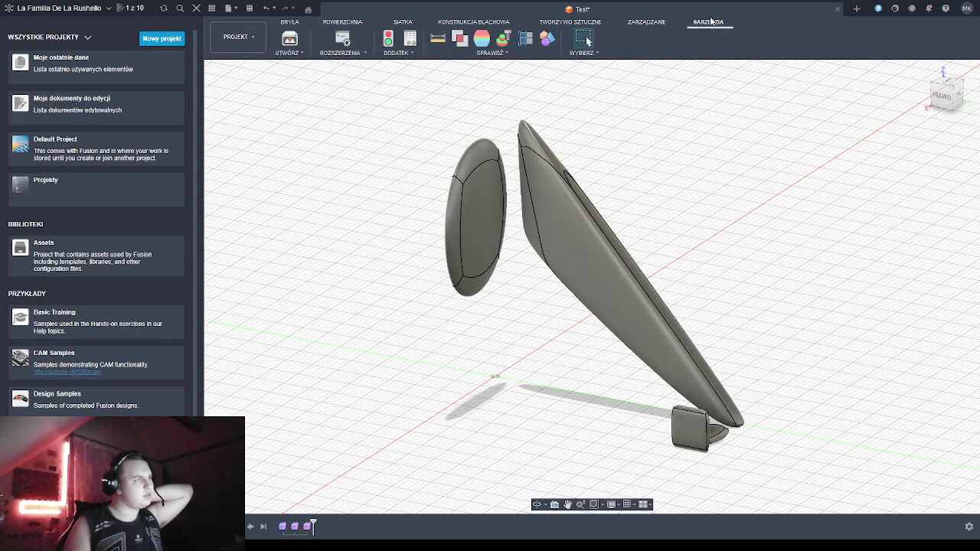
click(524, 43)
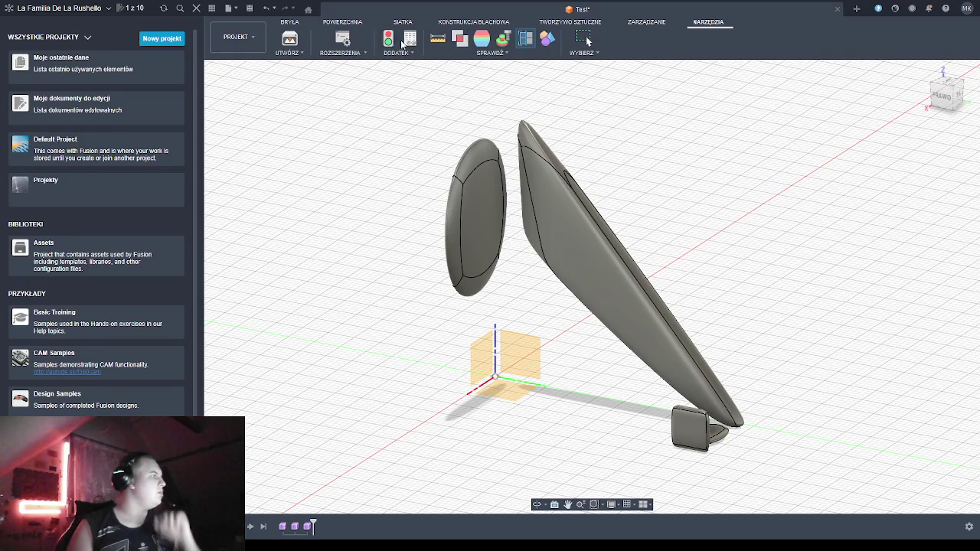
key(Escape)
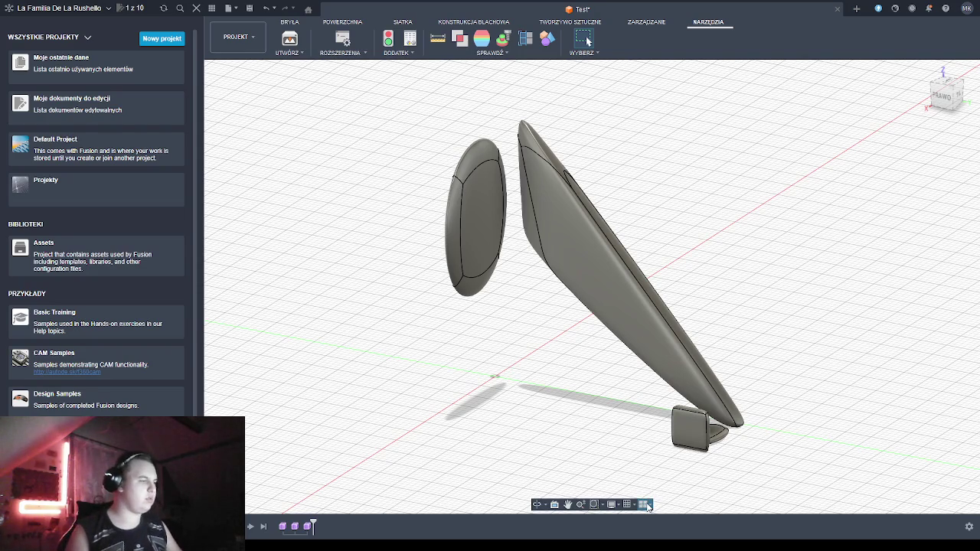
key(shift+1)
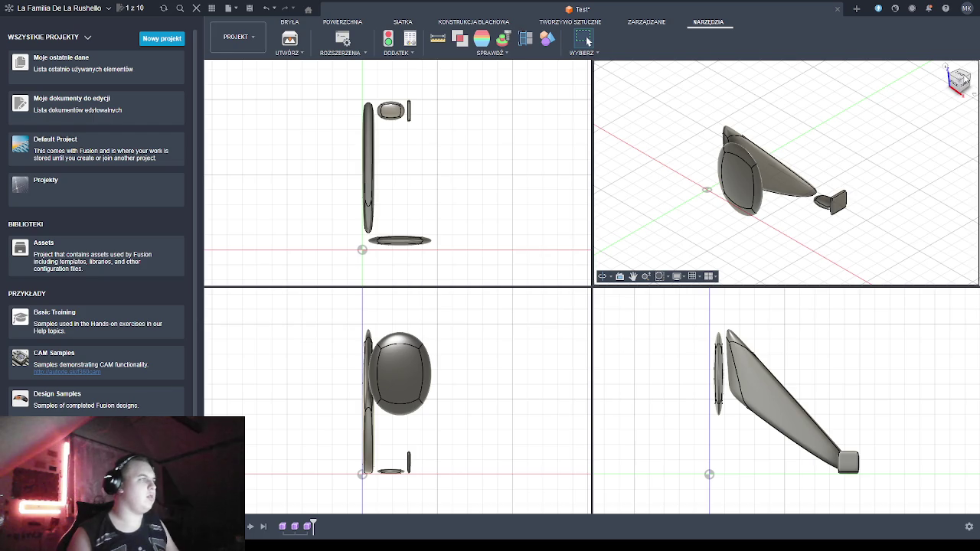
click(962, 79)
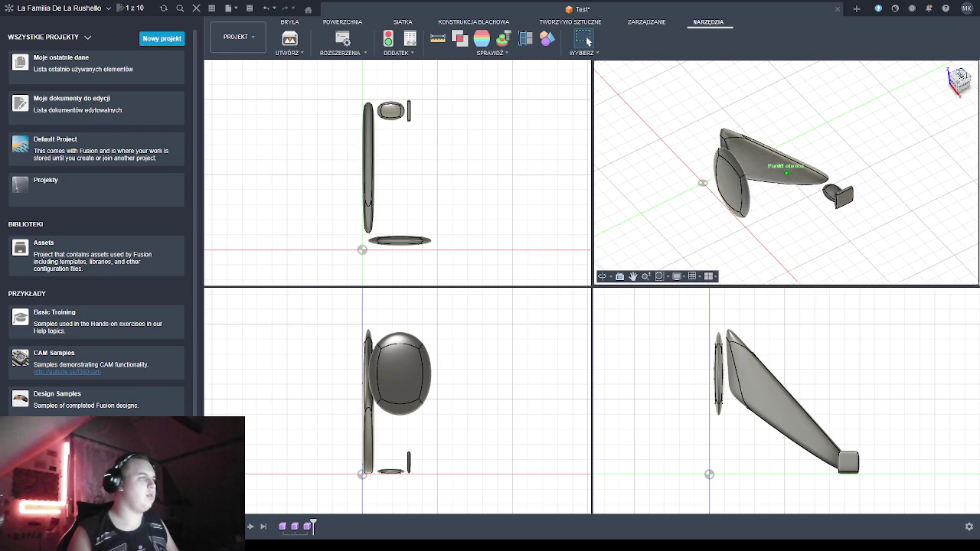
click(554, 81)
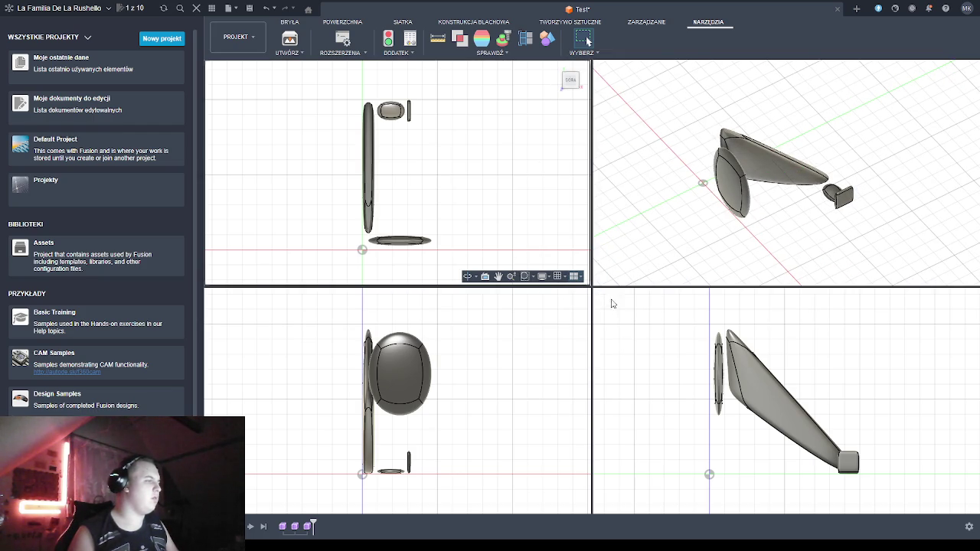
key(shift+1)
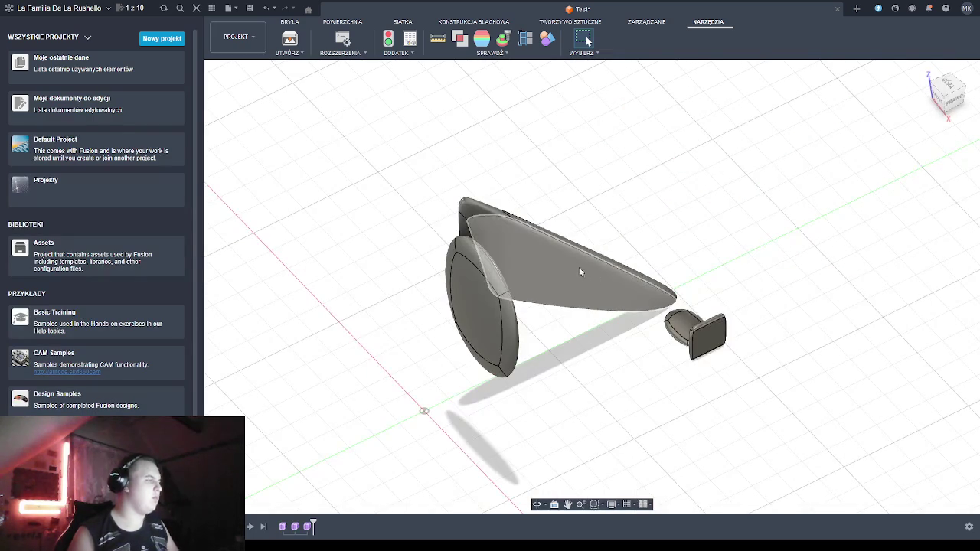
mouse_move(591, 287)
shift+middle_down()
mouse_move(612, 295)
mouse_move(940, 106)
shift+middle_up()
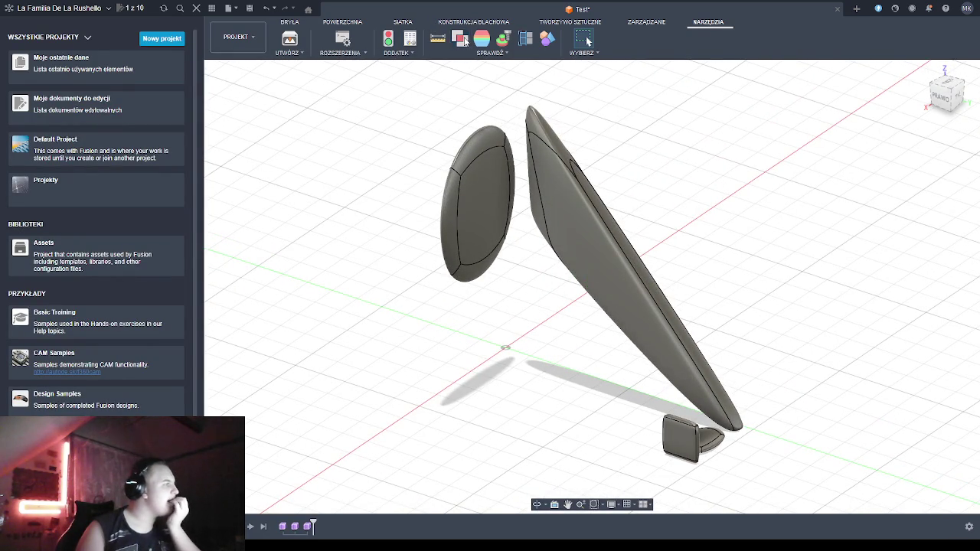
click(402, 22)
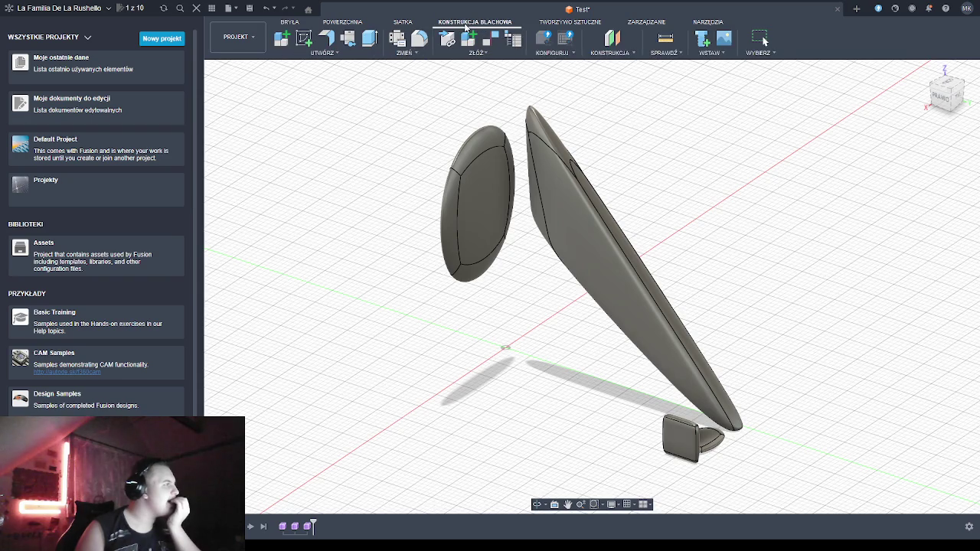
click(550, 22)
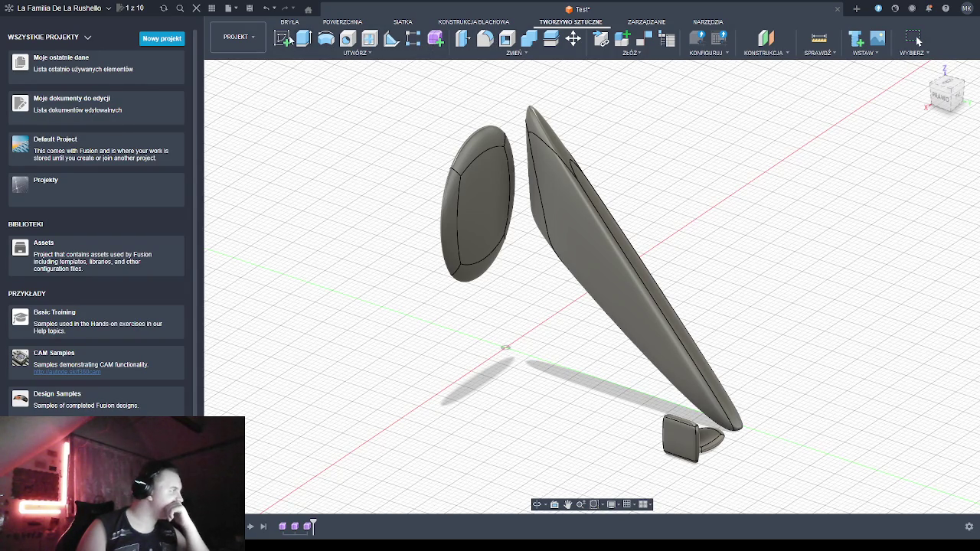
click(451, 23)
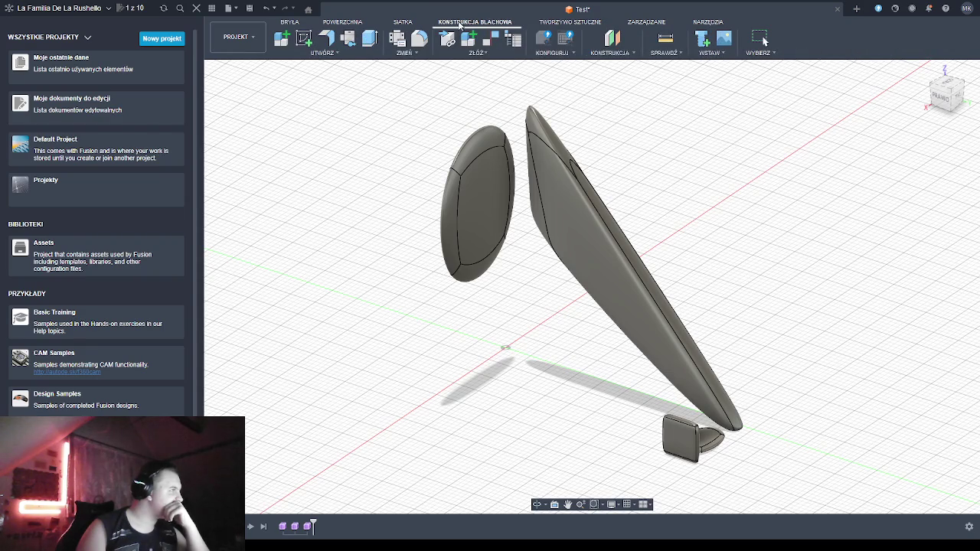
click(559, 23)
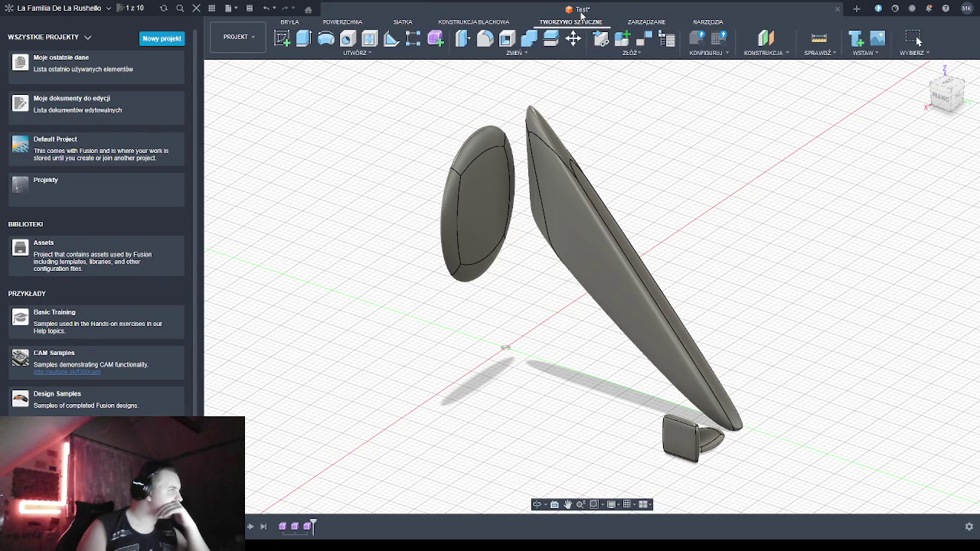
click(517, 24)
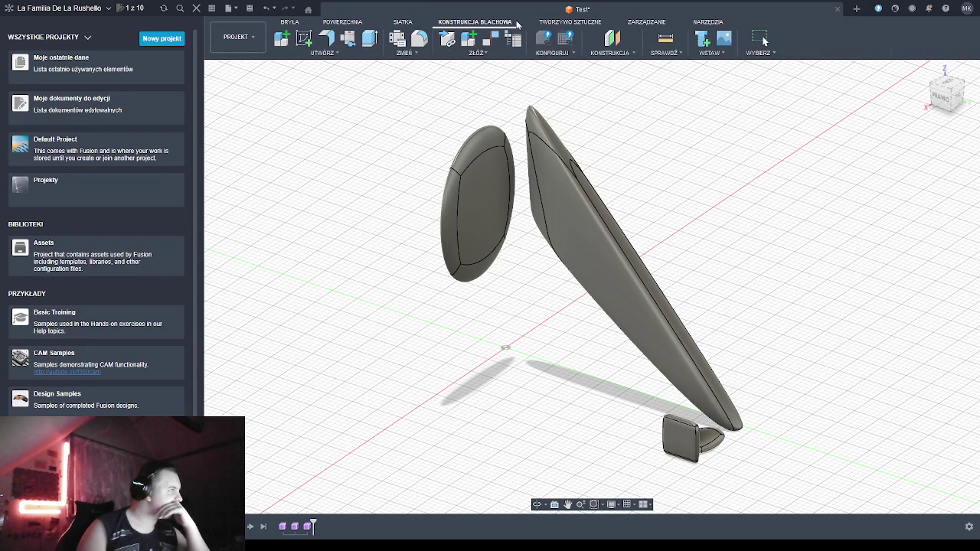
click(564, 23)
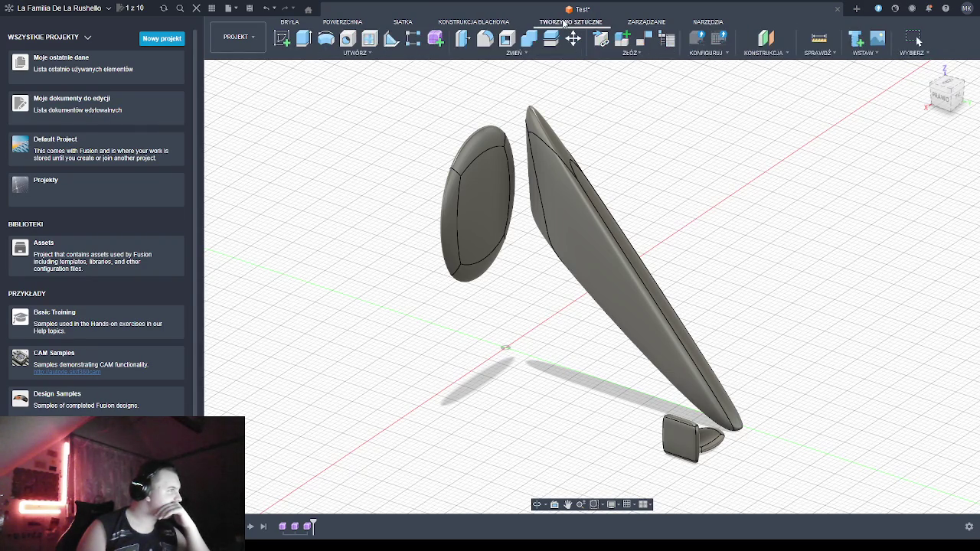